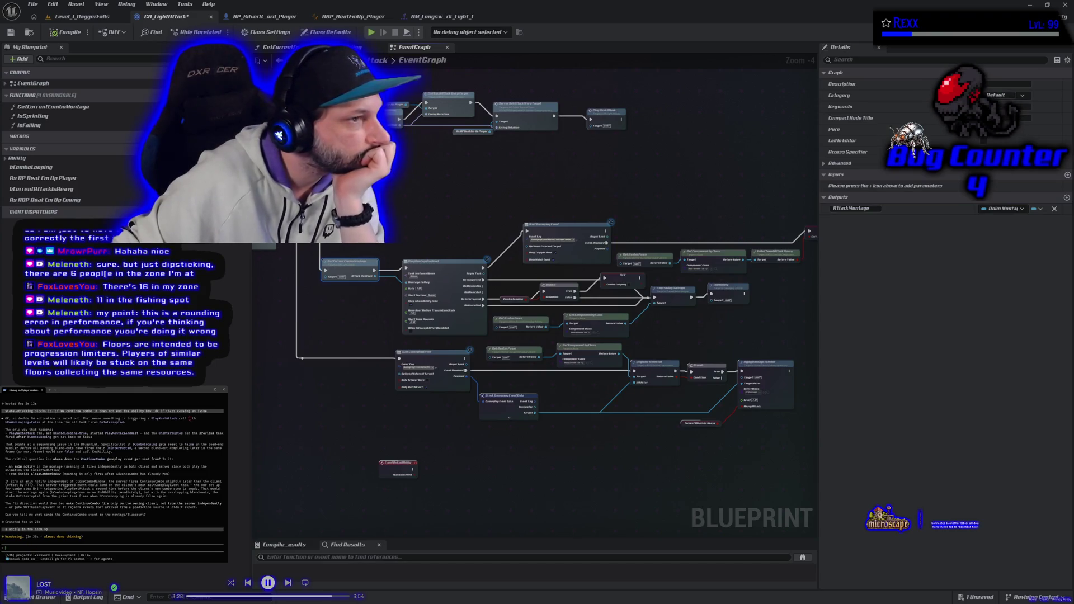
- Deselect Get Current Combo Montage and frame the combo and damage node clusters in the graph
click(536, 454)
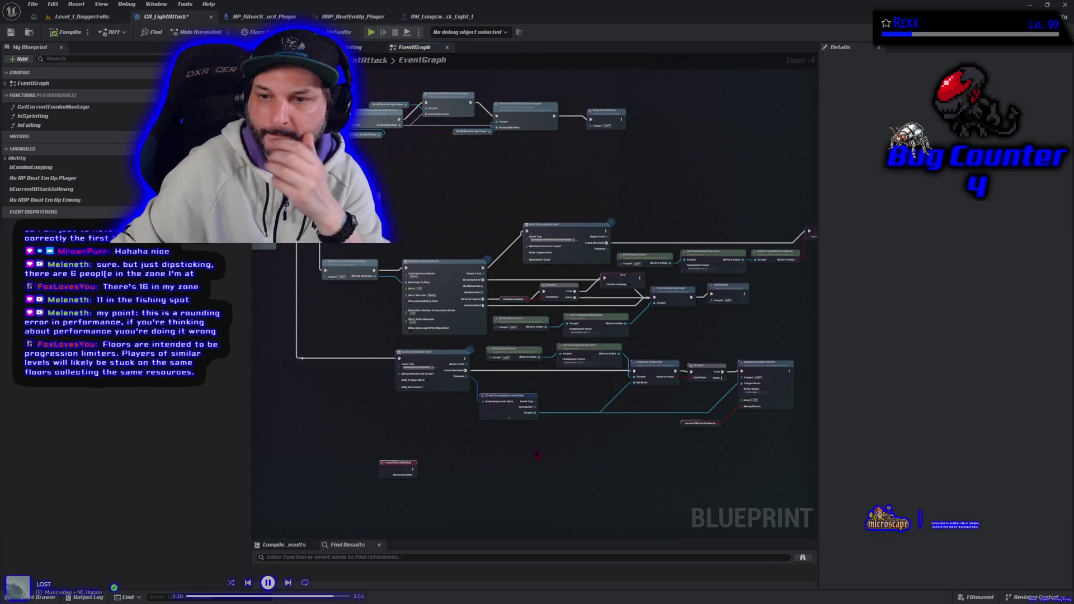
scroll(535, 454, up, 2)
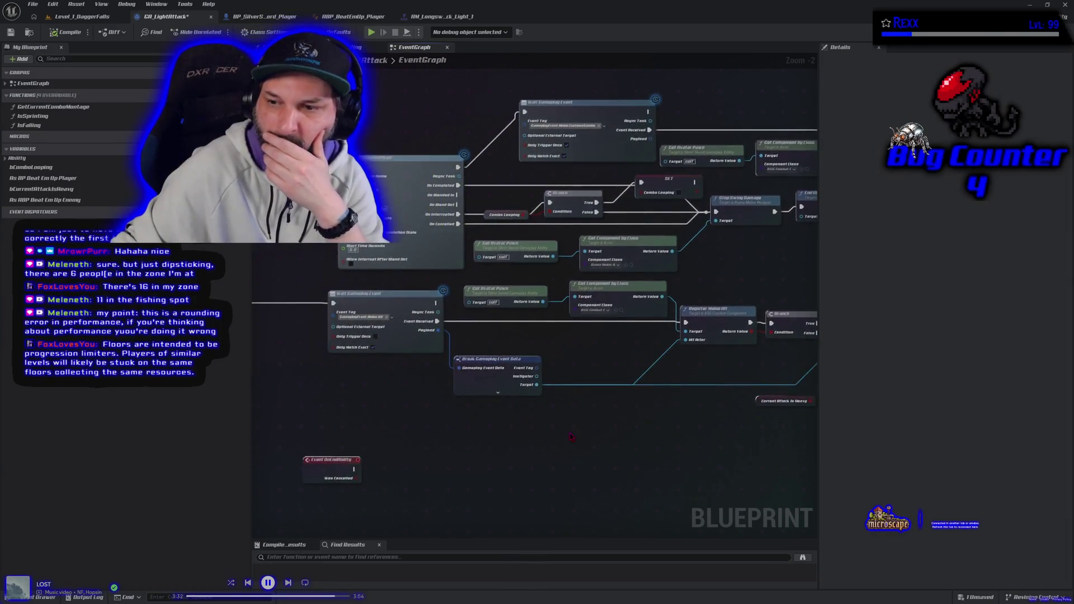
scroll(572, 437, down, 3)
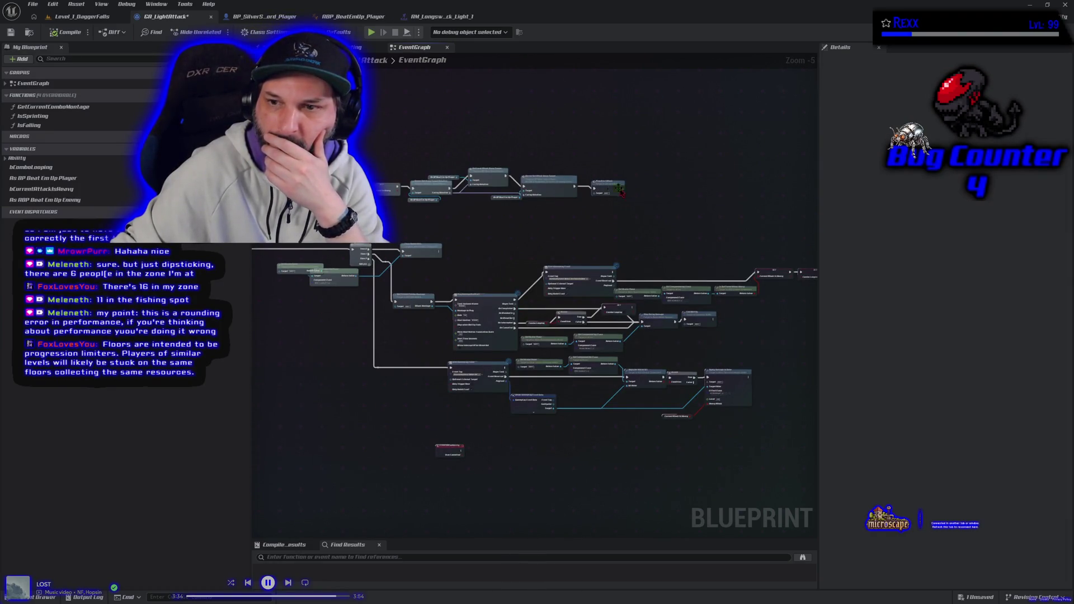
mouse_move(361, 345)
mouse_down()
mouse_move(479, 371)
mouse_move(506, 419)
mouse_move(381, 384)
mouse_up()
scroll(384, 383, up, 2)
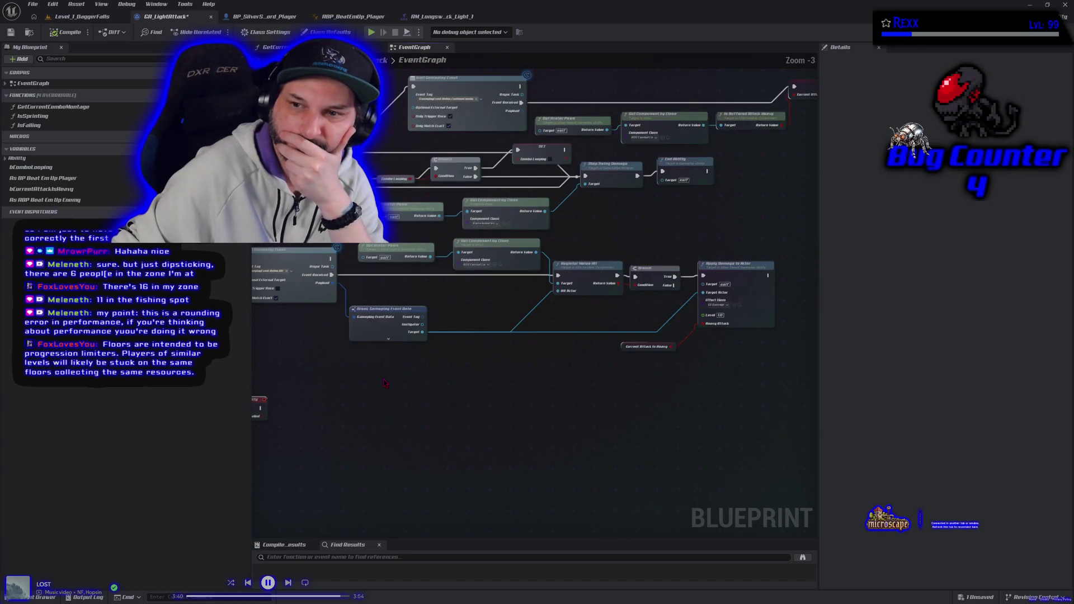
drag(616, 235, 544, 275)
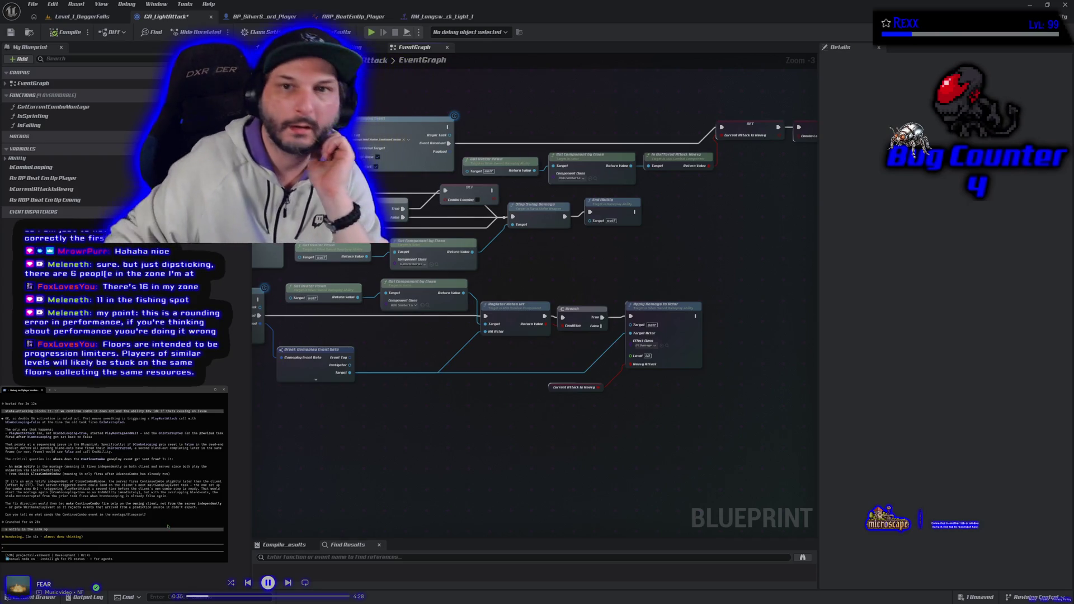
- In ABP_BeatEmUp_Player, ask the assistant about its notify and box-select the middle event nodes
click(358, 20)
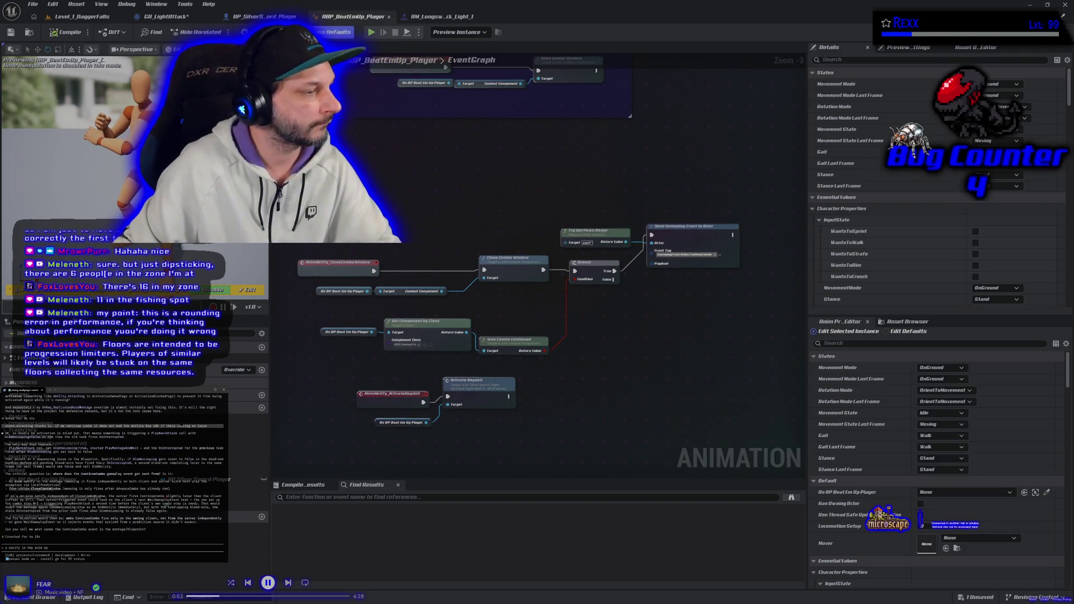
key(Return)
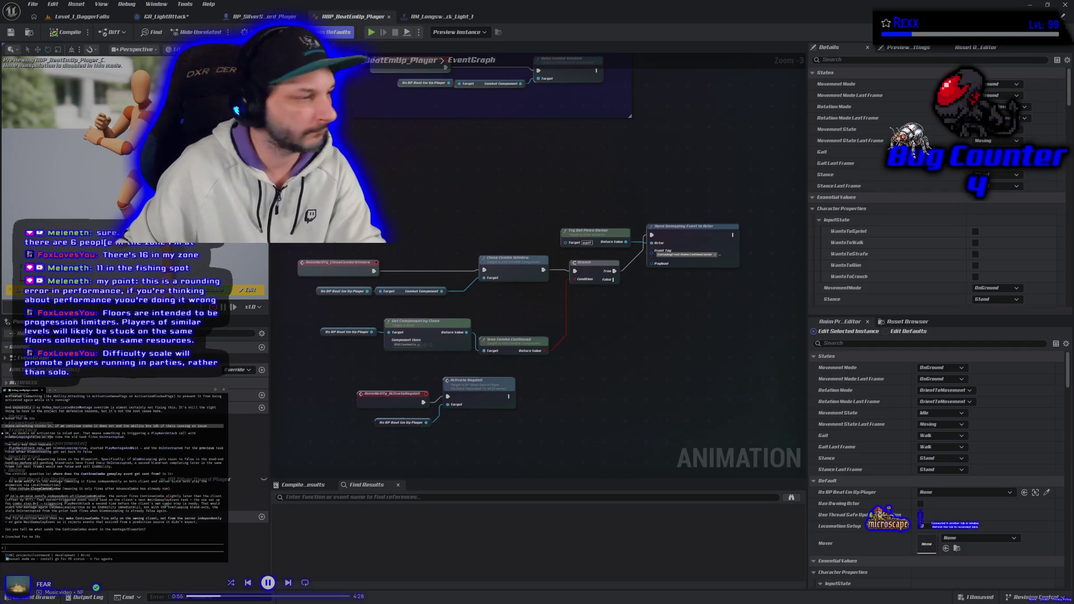
drag(288, 221, 744, 360)
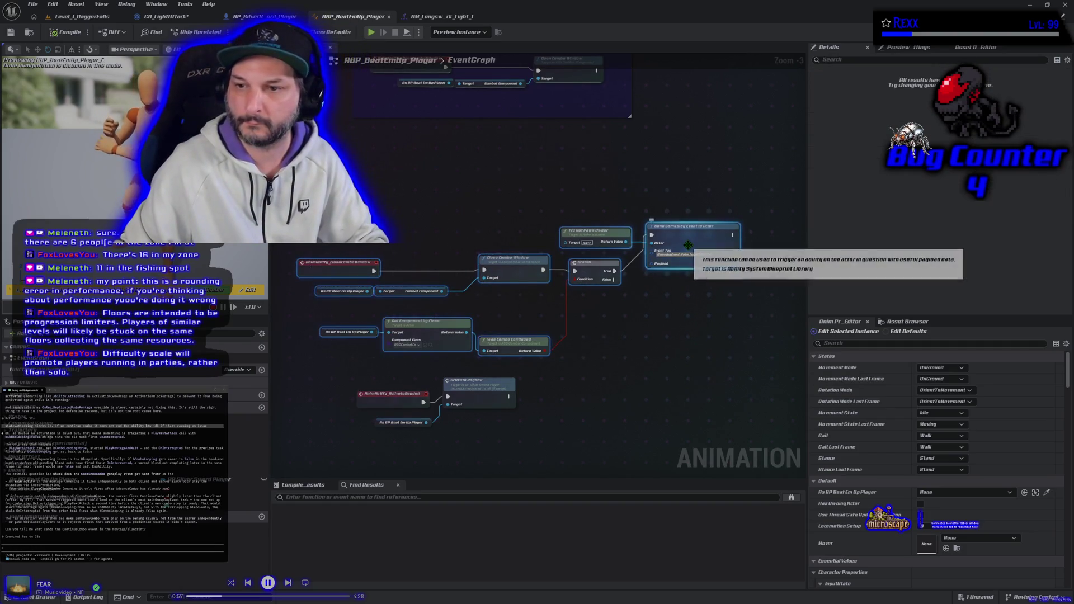
click(560, 167)
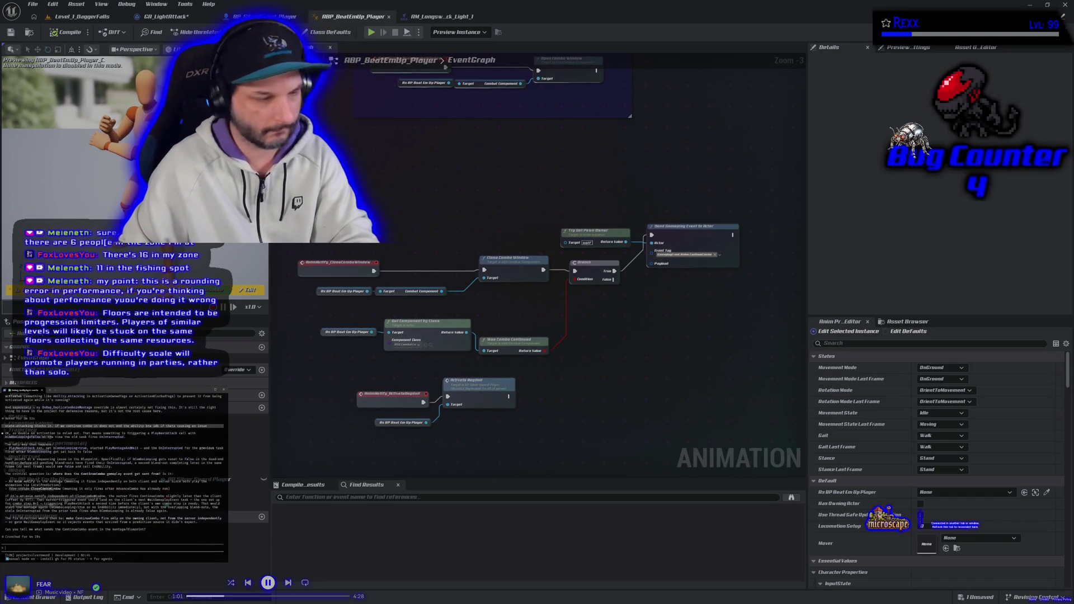
- Paste the copied event nodes into the AI assistant and send them, then return to GA_LightAttack
key(ctrl+v)
key(Return)
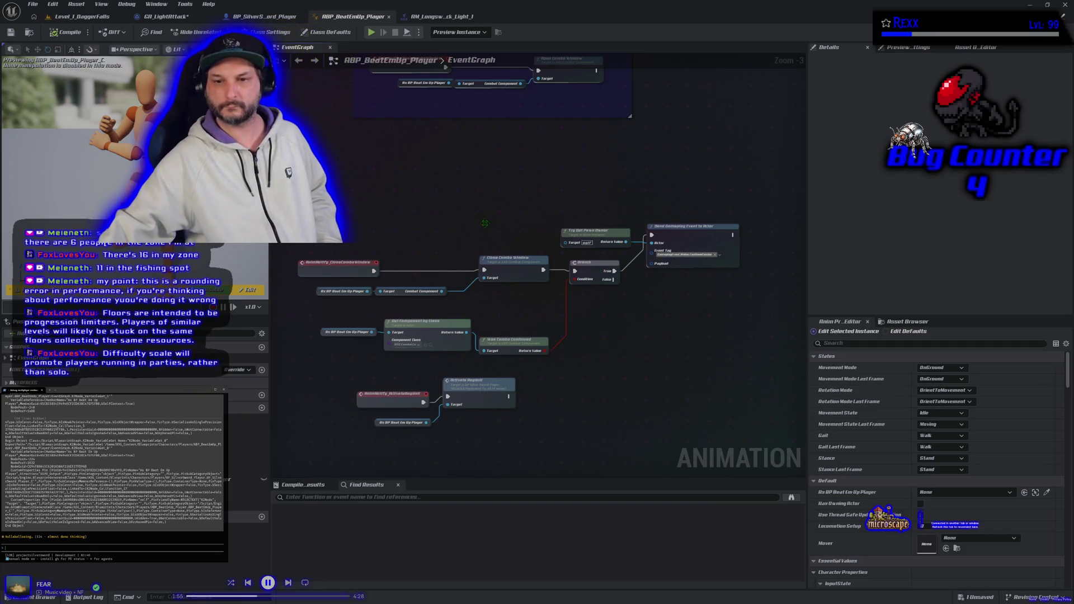
click(167, 17)
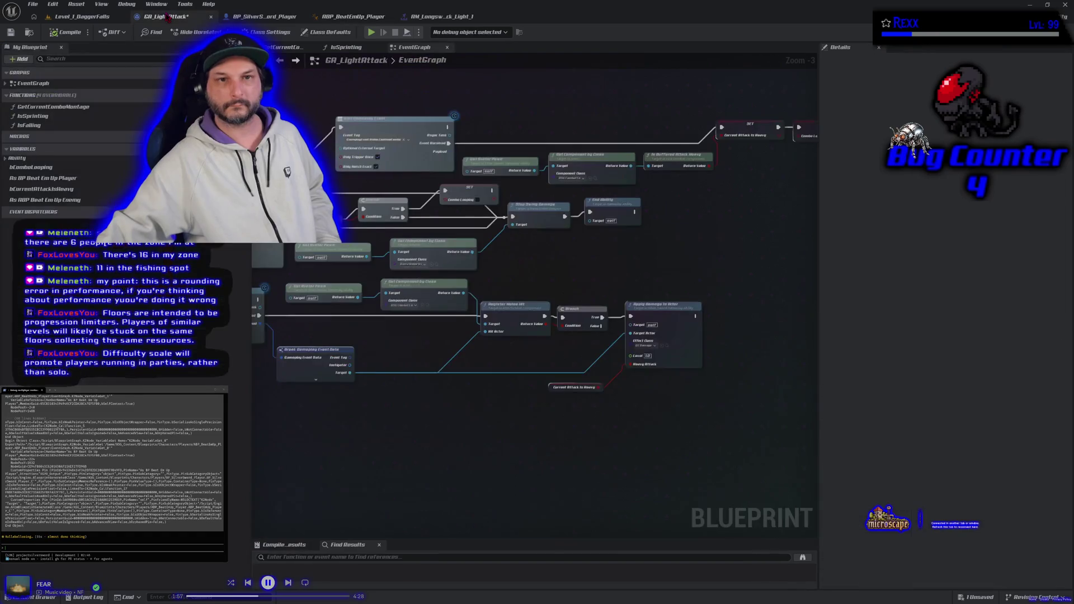
- Frame the GA_LightAttack EventGraph on its combo-looping nodes and Wait Gameplay Event node
scroll(511, 253, up, 3)
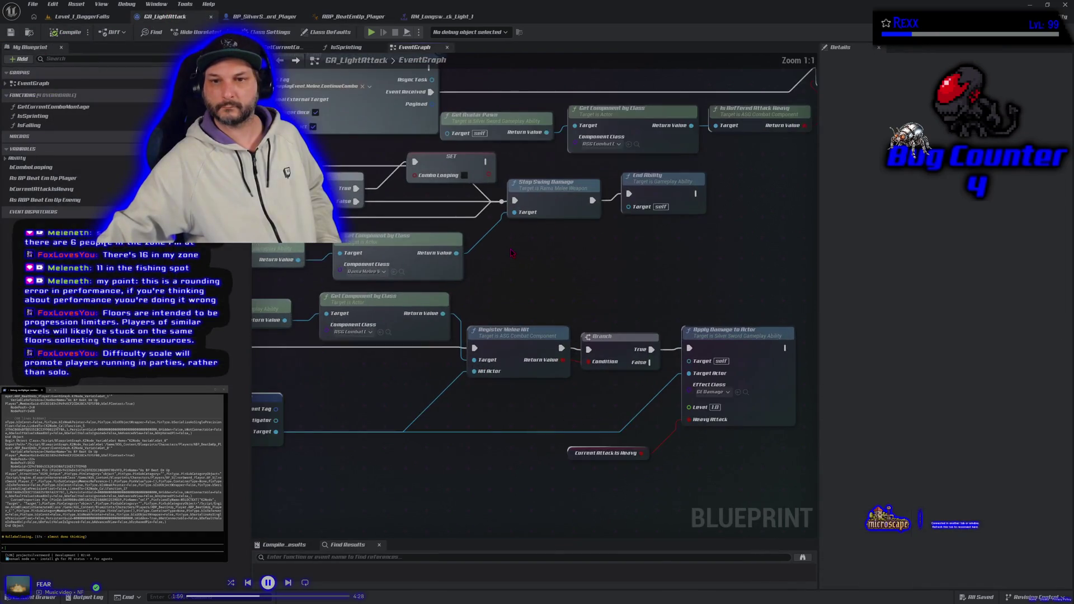
drag(511, 253, 617, 296)
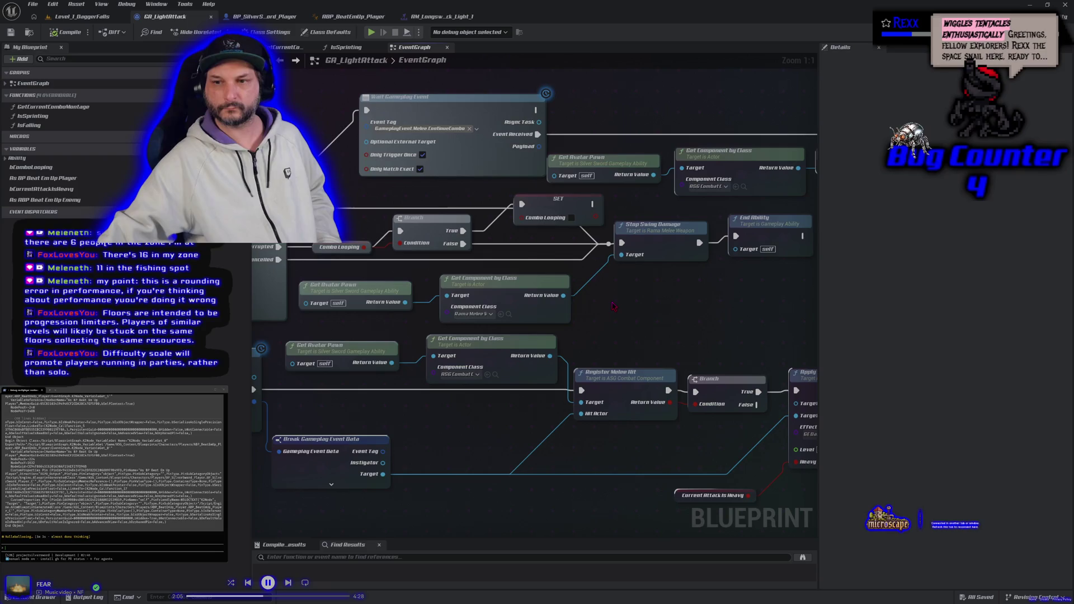
drag(614, 306, 589, 344)
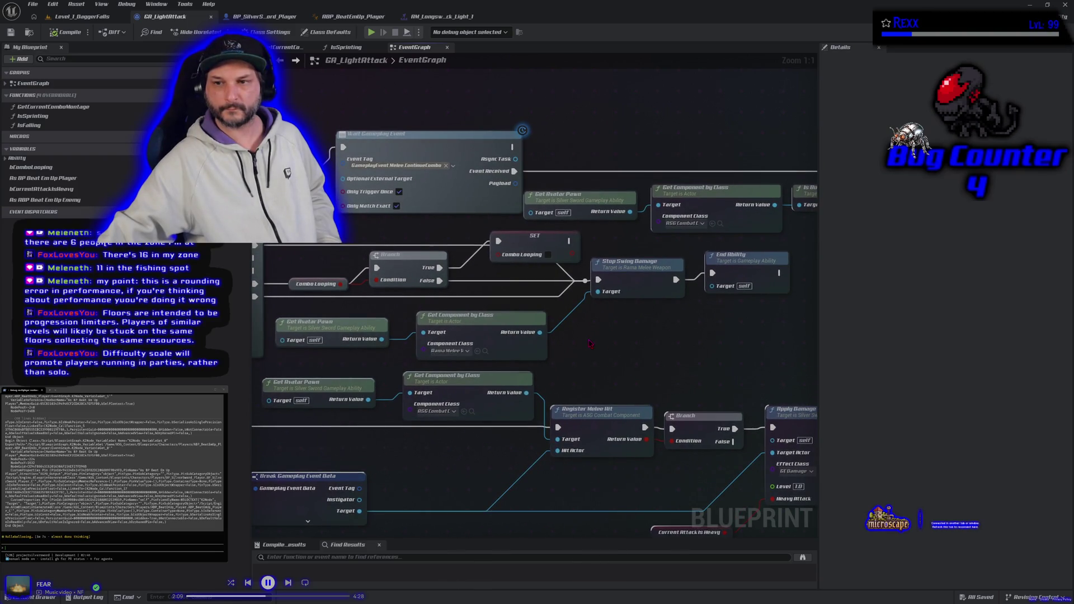
scroll(590, 344, down, 2)
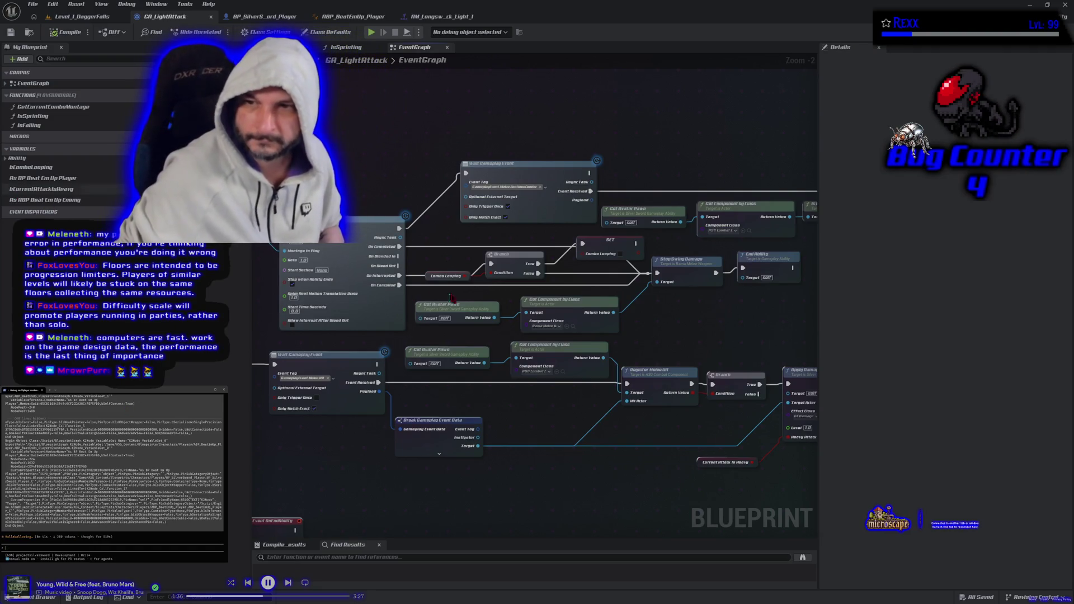
drag(675, 347, 512, 302)
click(535, 272)
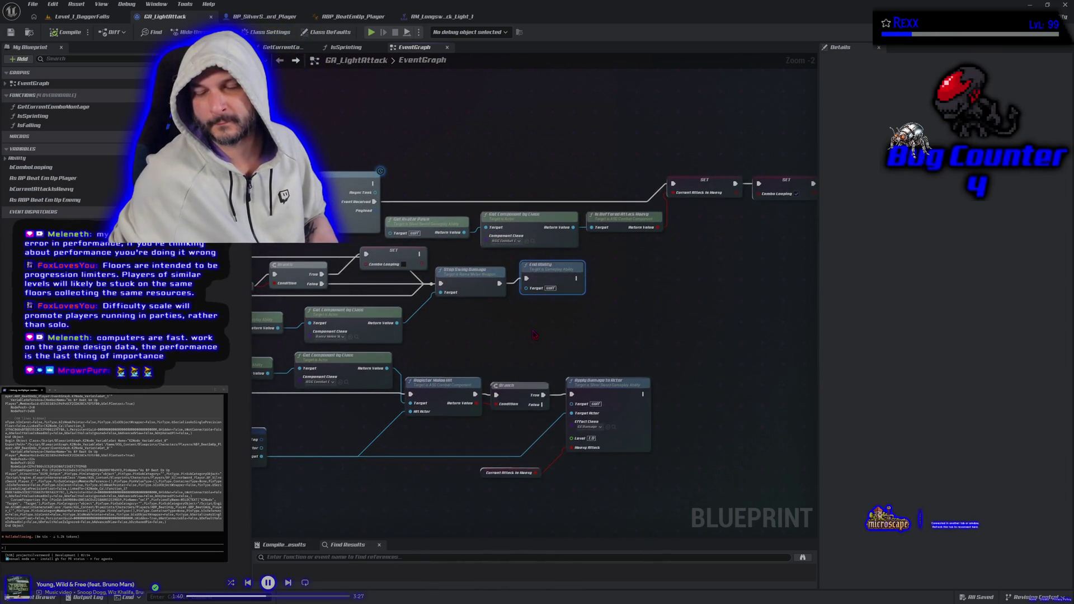
scroll(537, 291, up, 2)
drag(557, 335, 609, 336)
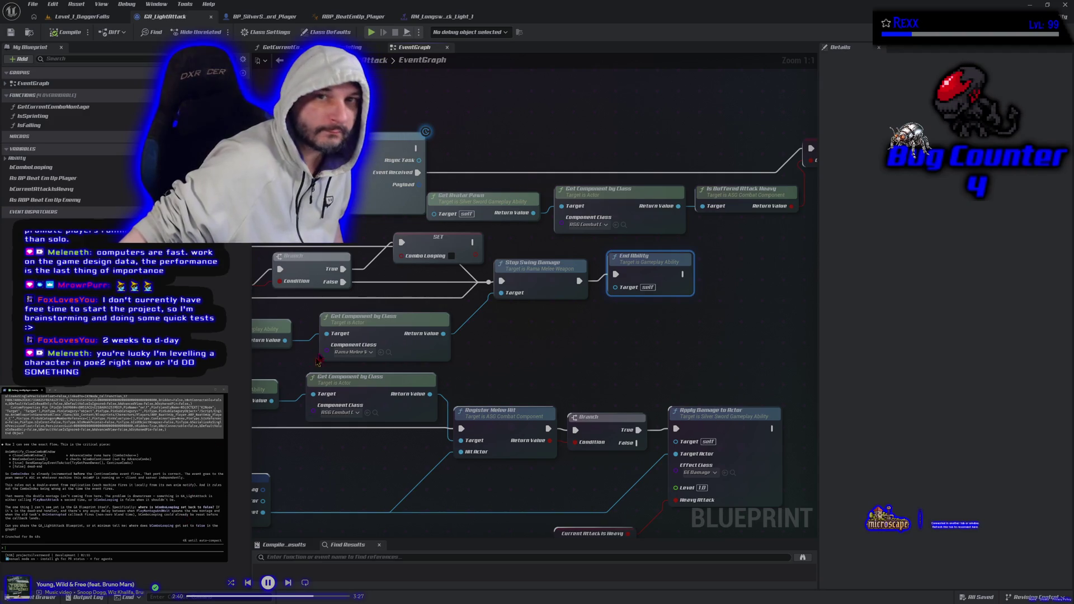
scroll(324, 172, down, 1)
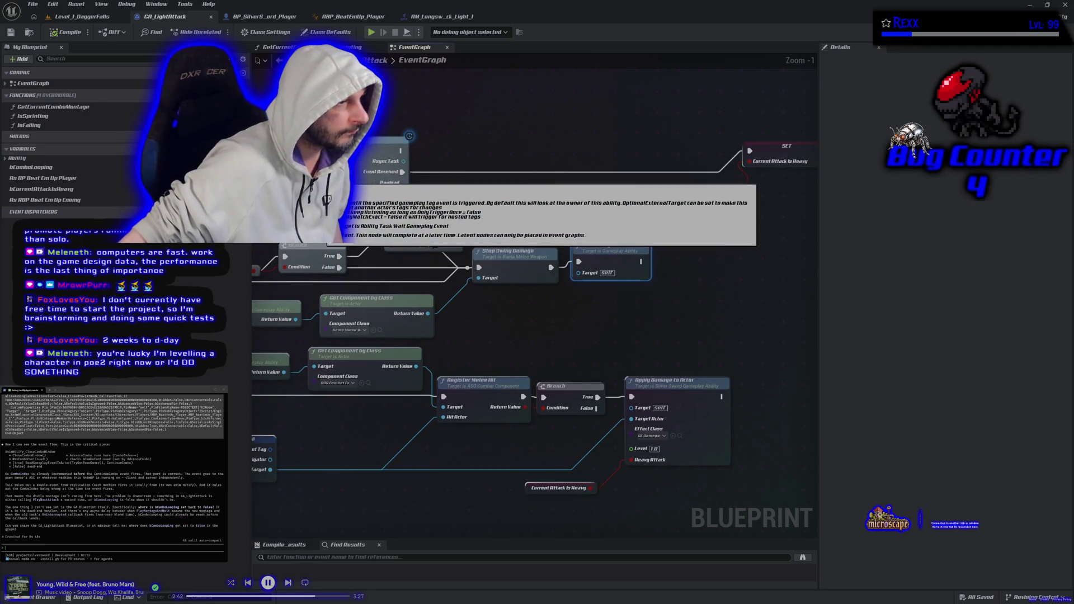
scroll(457, 169, down, 3)
scroll(458, 169, down, 2)
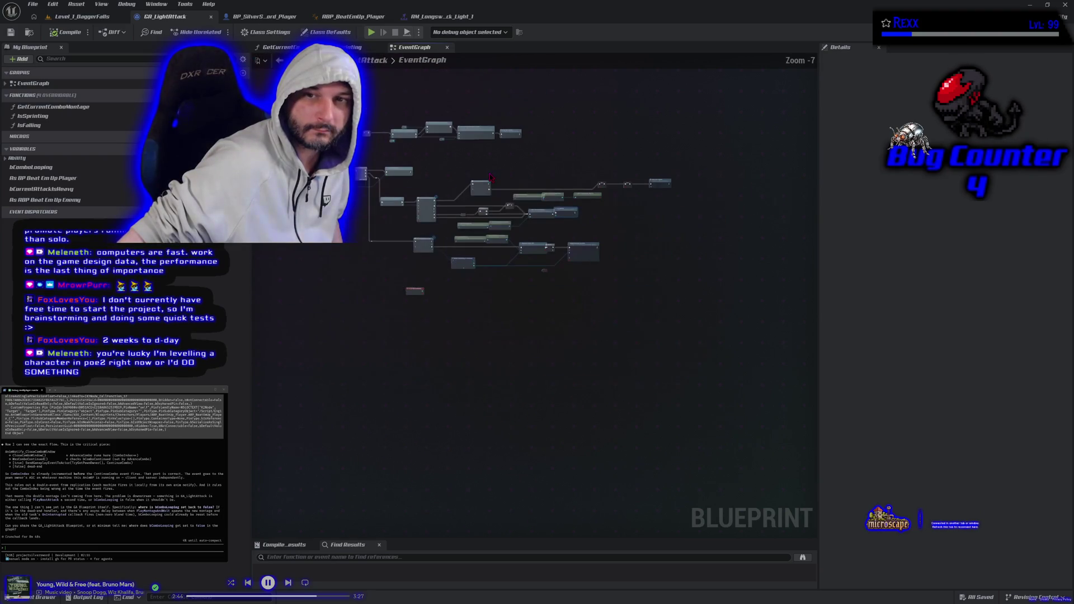
scroll(458, 169, down, 1)
mouse_move(330, 157)
mouse_down()
mouse_move(531, 313)
mouse_move(730, 386)
mouse_up()
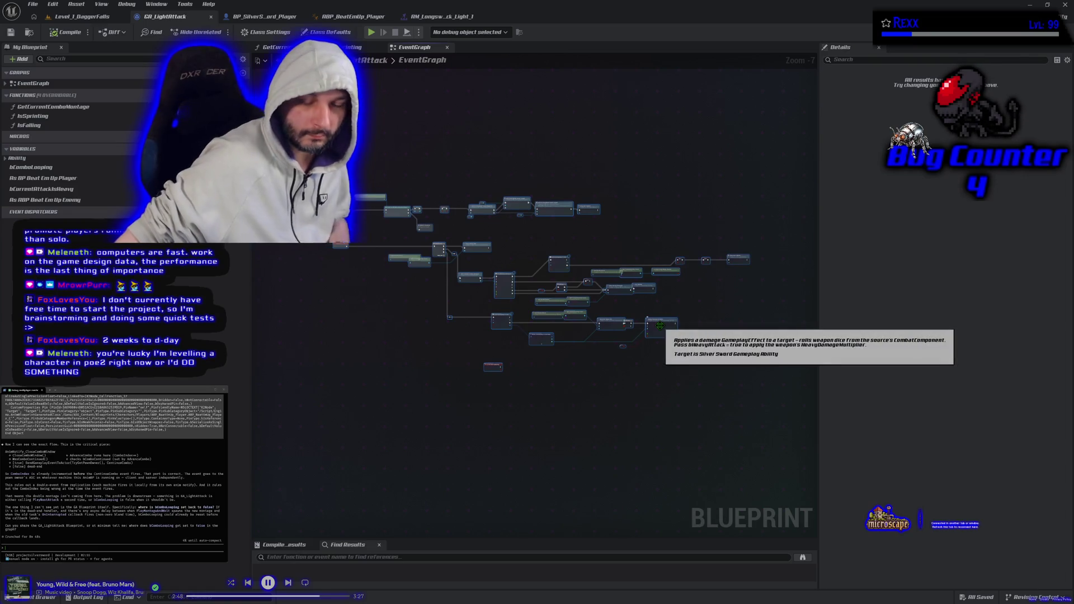
- Paste the copied blueprint log into the assistant prompt and send it
click(589, 452)
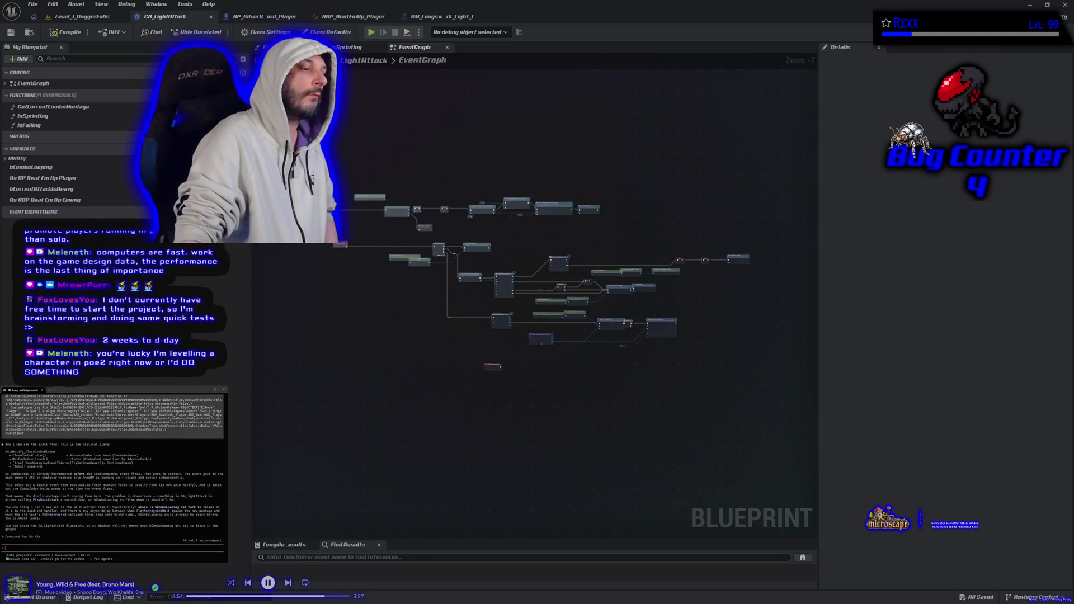
key(ctrl+v)
key(Return)
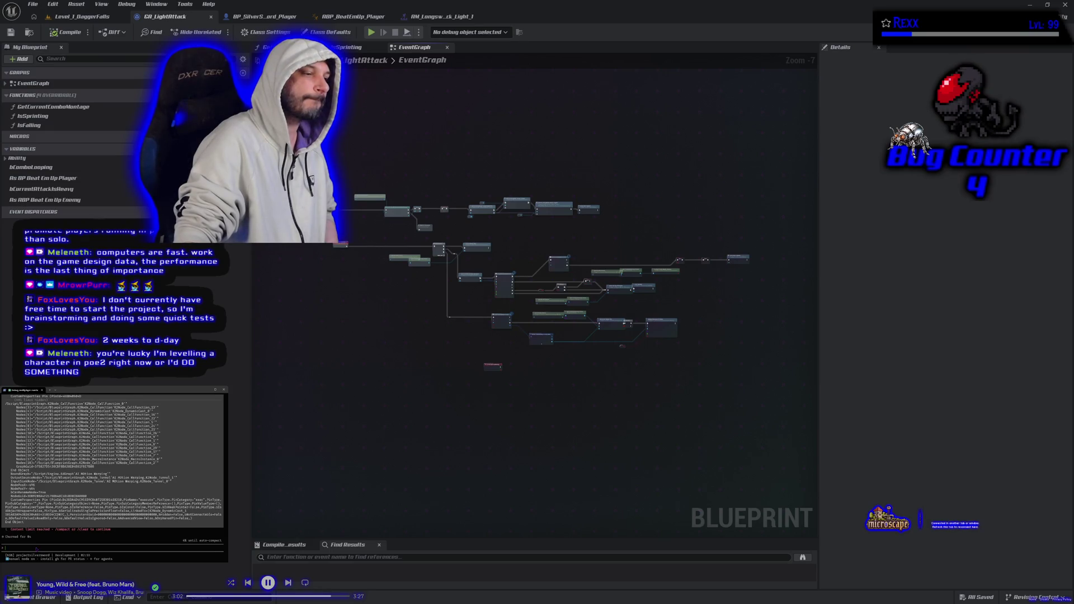
- Run /compact to free the assistant's context, then dismiss the console window
text(/)
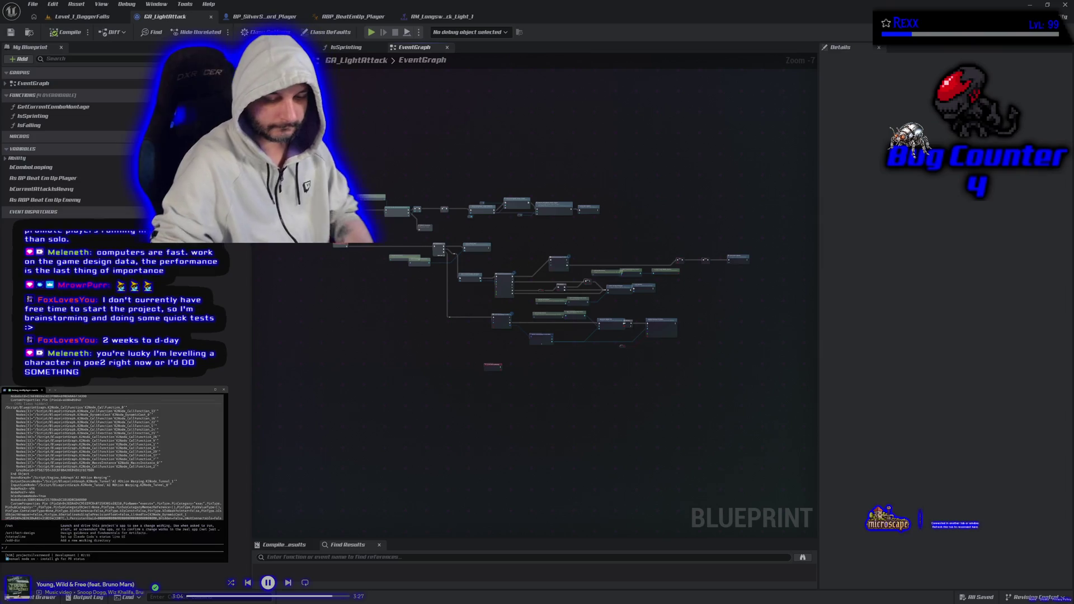
text(compact)
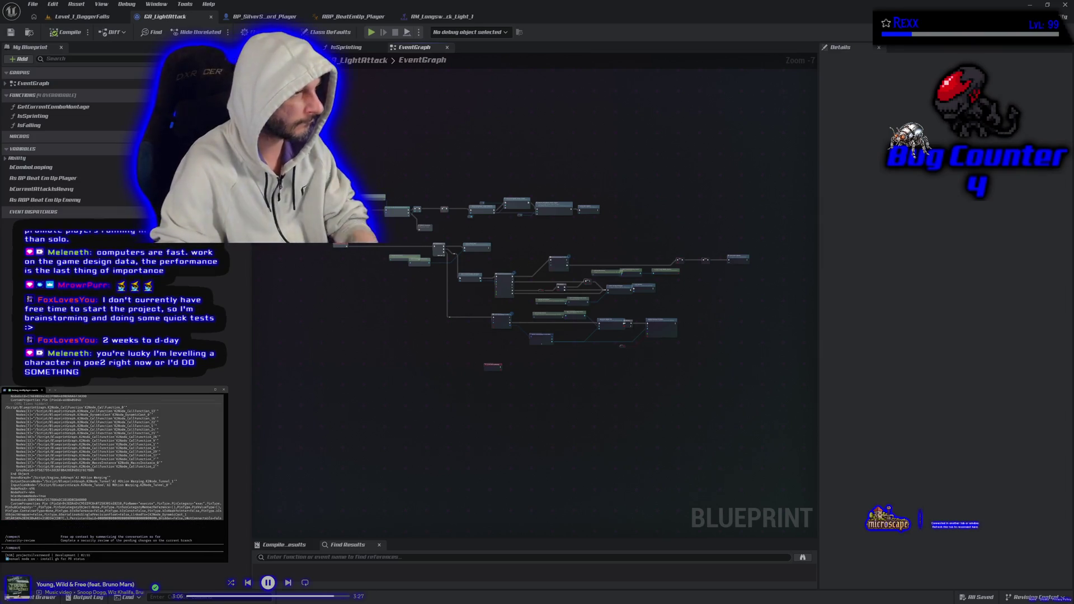
key(Return)
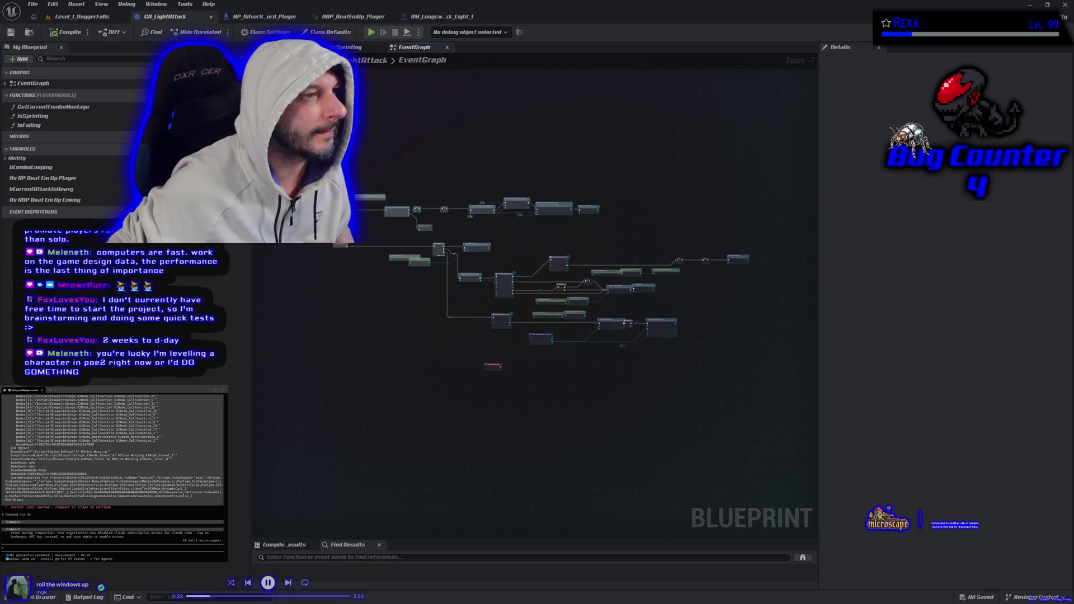
click(205, 390)
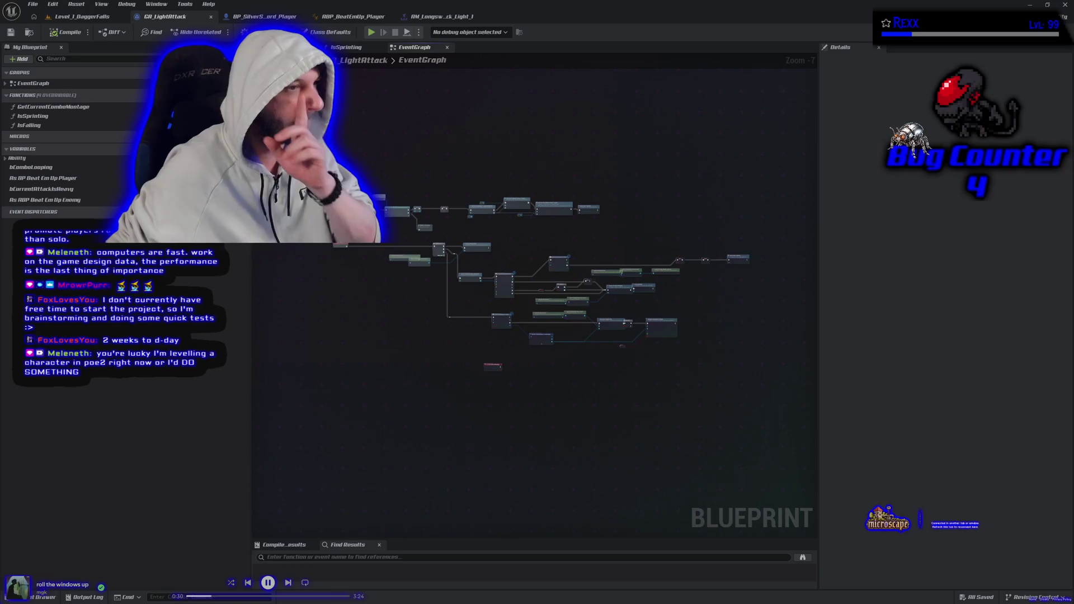
- Zoom the event graph to 1:1 and centre the combo nodes, End Ability and Apply Damage
scroll(517, 418, up, 5)
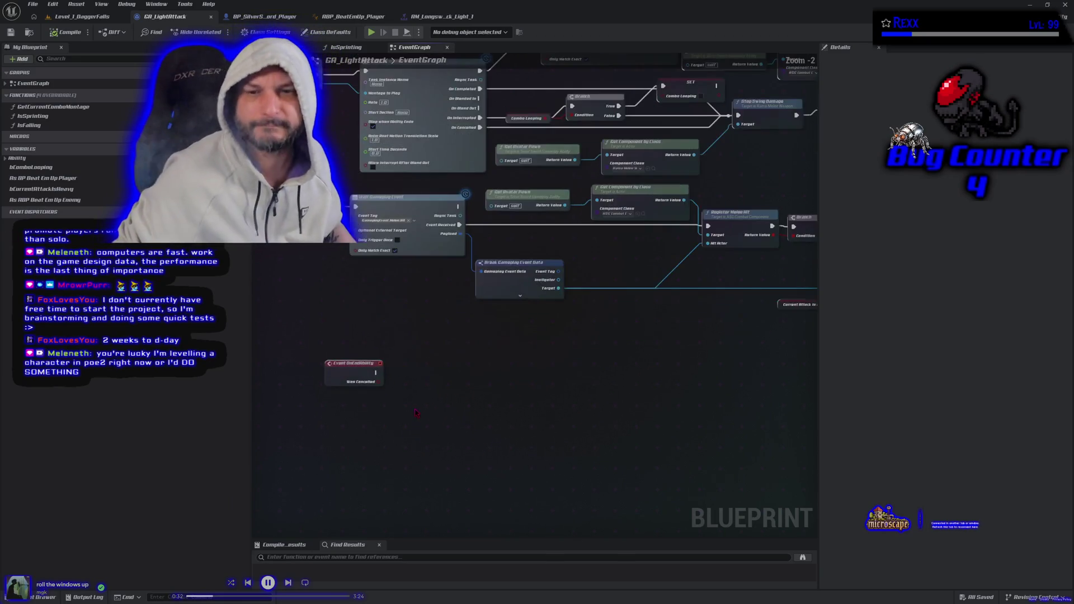
scroll(488, 464, up, 3)
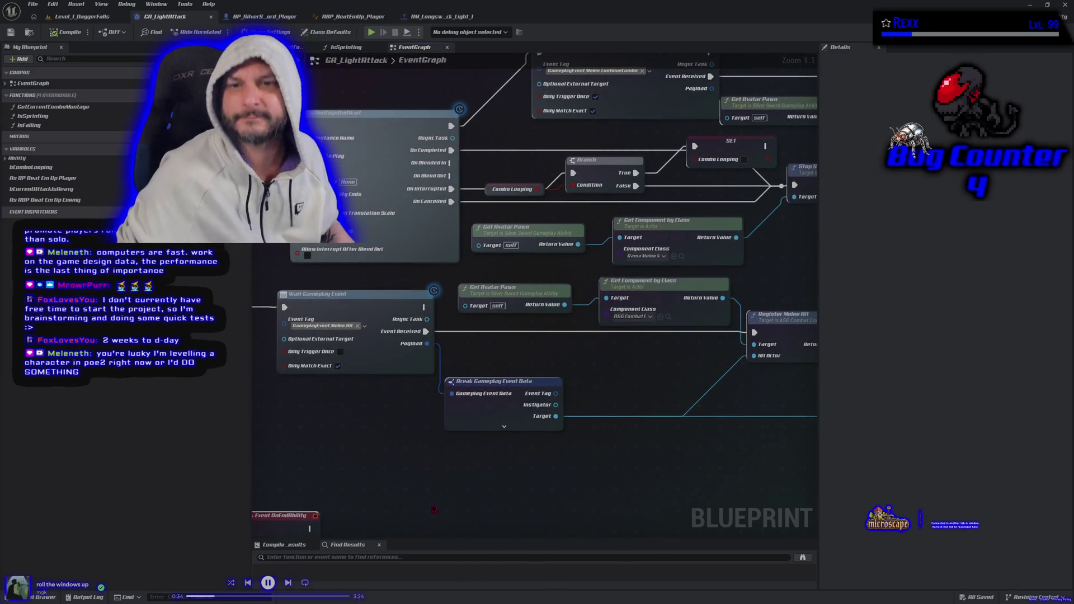
drag(375, 520, 395, 537)
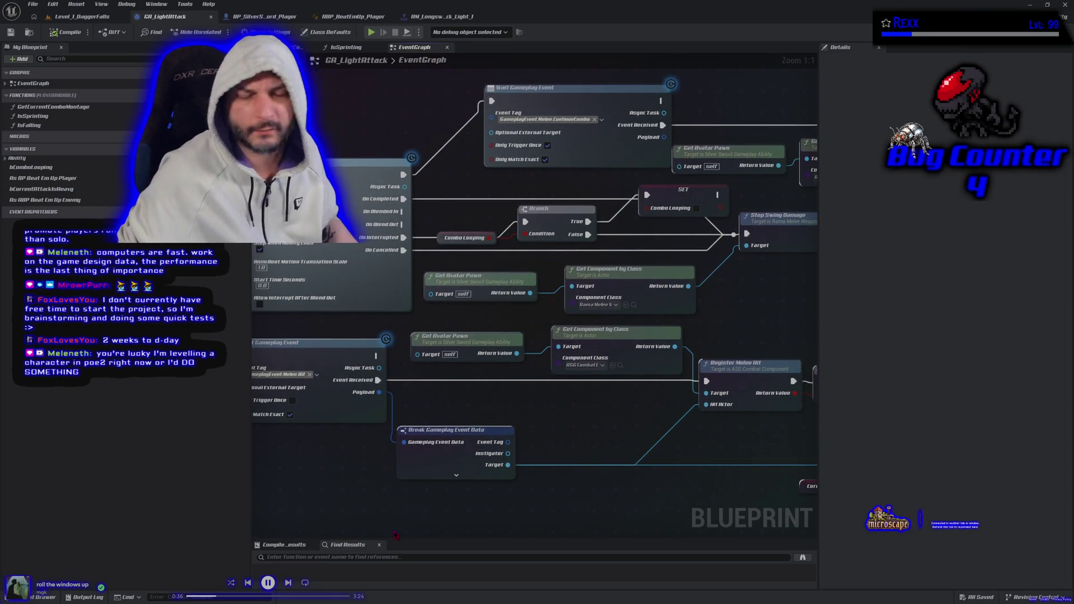
mouse_move(594, 411)
mouse_down()
mouse_move(487, 392)
mouse_move(532, 368)
mouse_up()
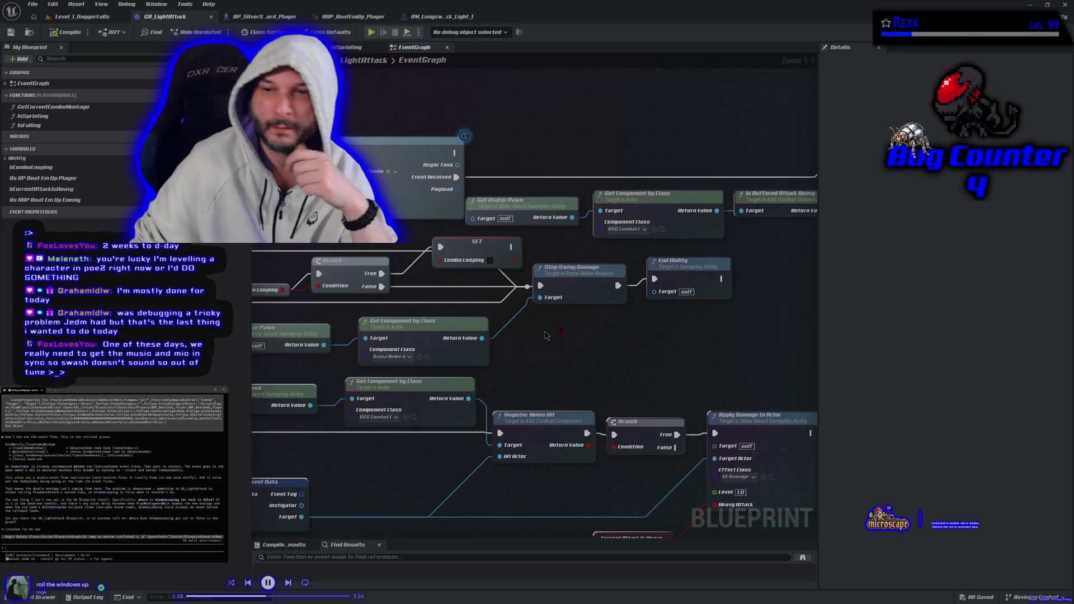
right_click(618, 352)
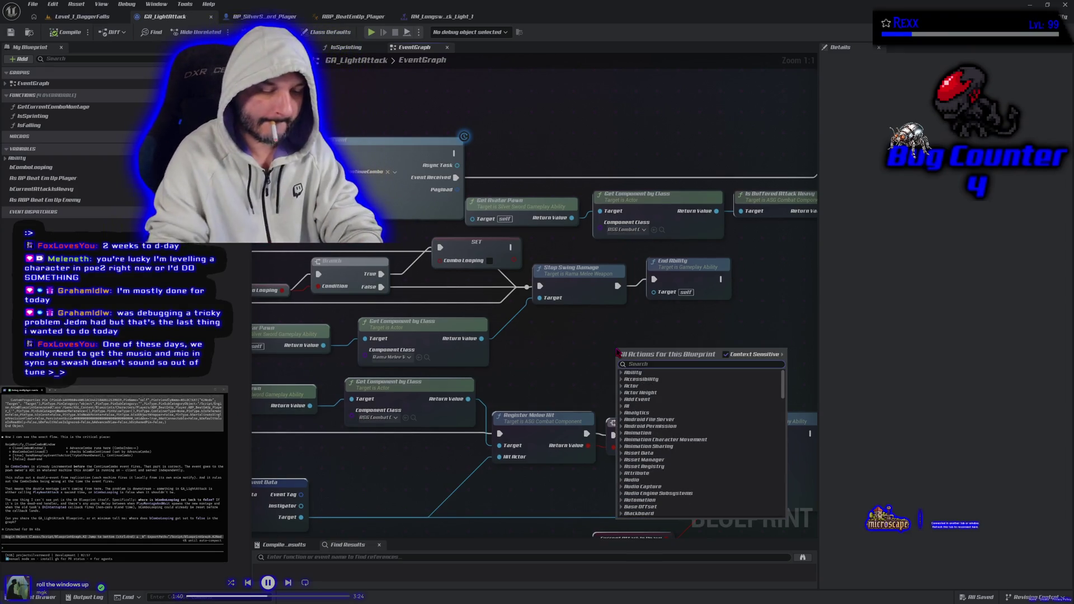
- Add a Print String node beside Stop Swing Damage, running after the Combo Looping SET
text(print stri)
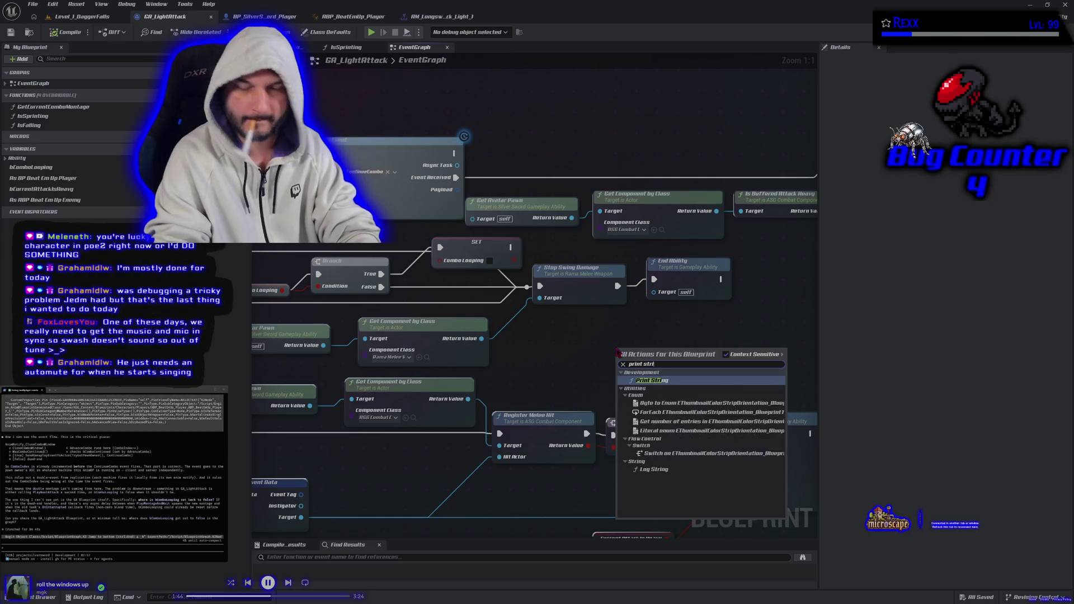
key(Return)
drag(616, 348, 574, 320)
mouse_move(519, 249)
mouse_down()
mouse_move(563, 286)
mouse_move(580, 335)
mouse_up()
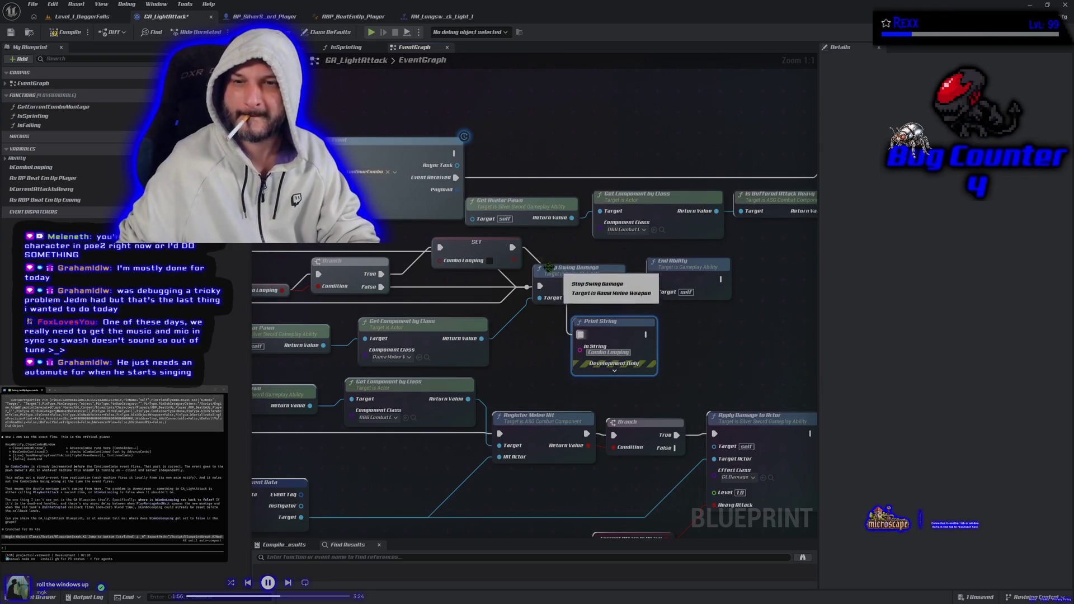
drag(546, 372, 634, 376)
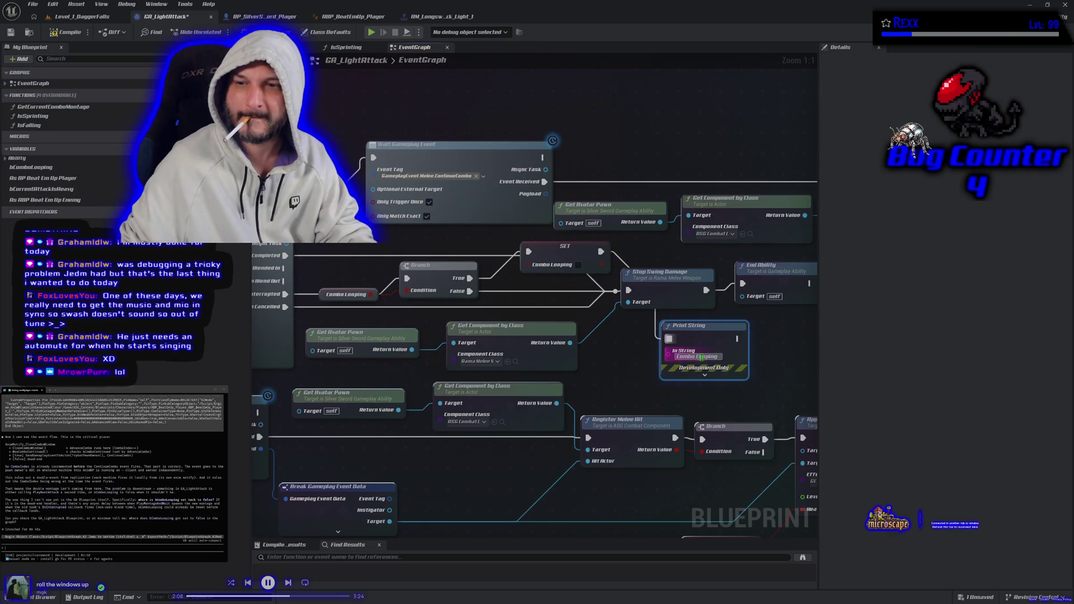
- Set the print to 'Combo Loop', add a 'Stop Combo' print on Branch False, compile and save
key(BackSpace)
key(BackSpace)
key(BackSpace)
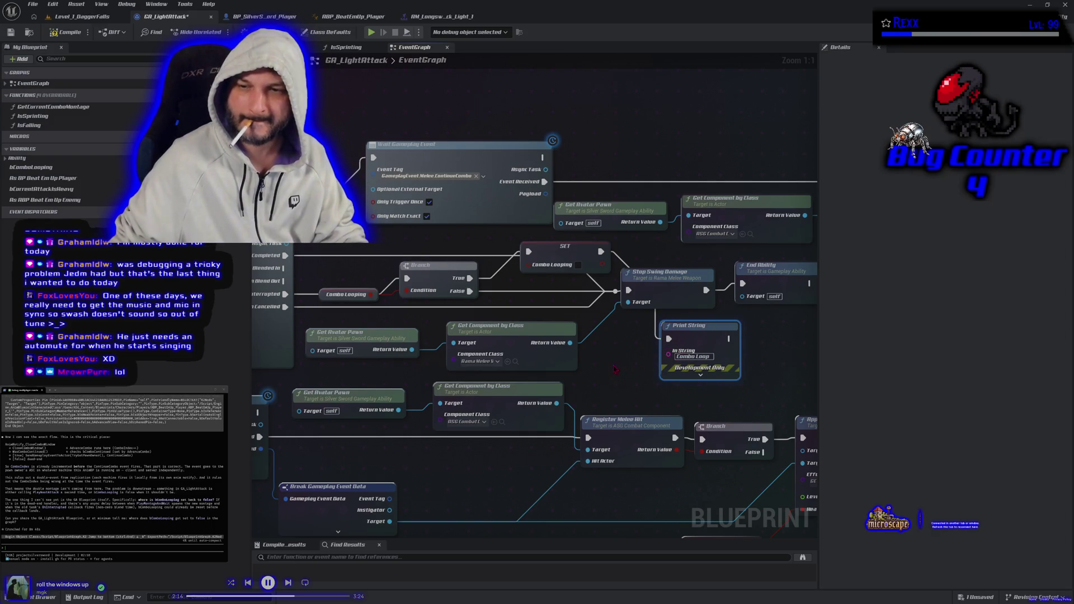
drag(691, 344, 724, 336)
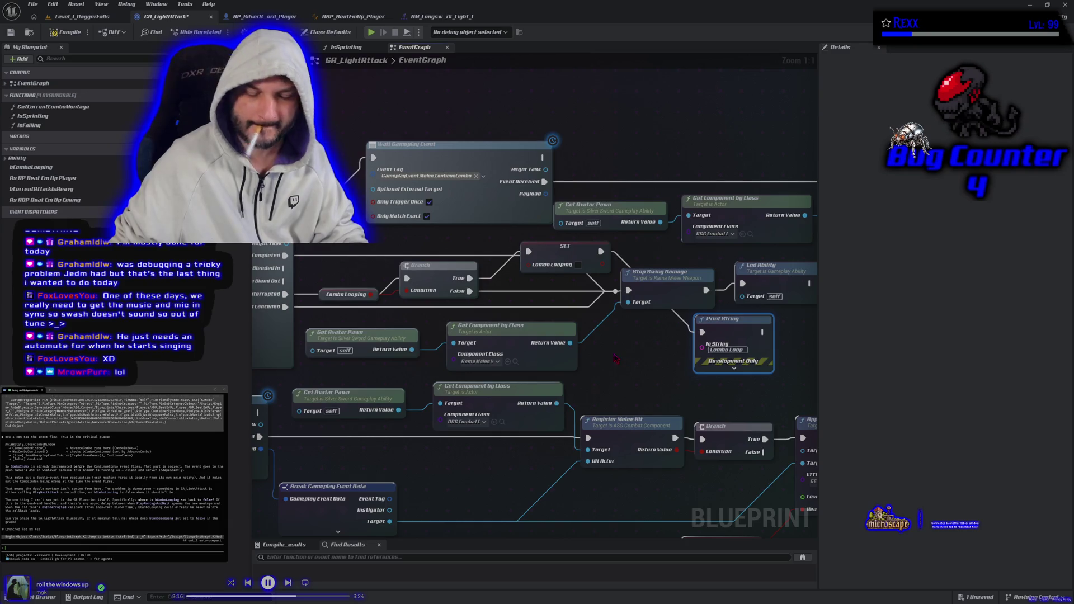
key(ctrl+d)
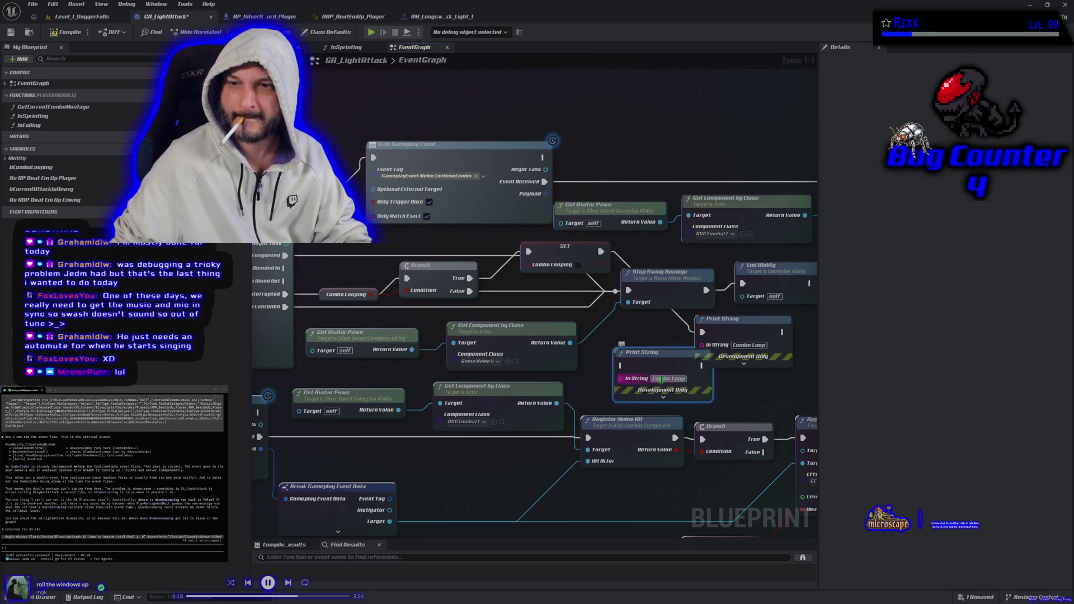
text(Stop Combo)
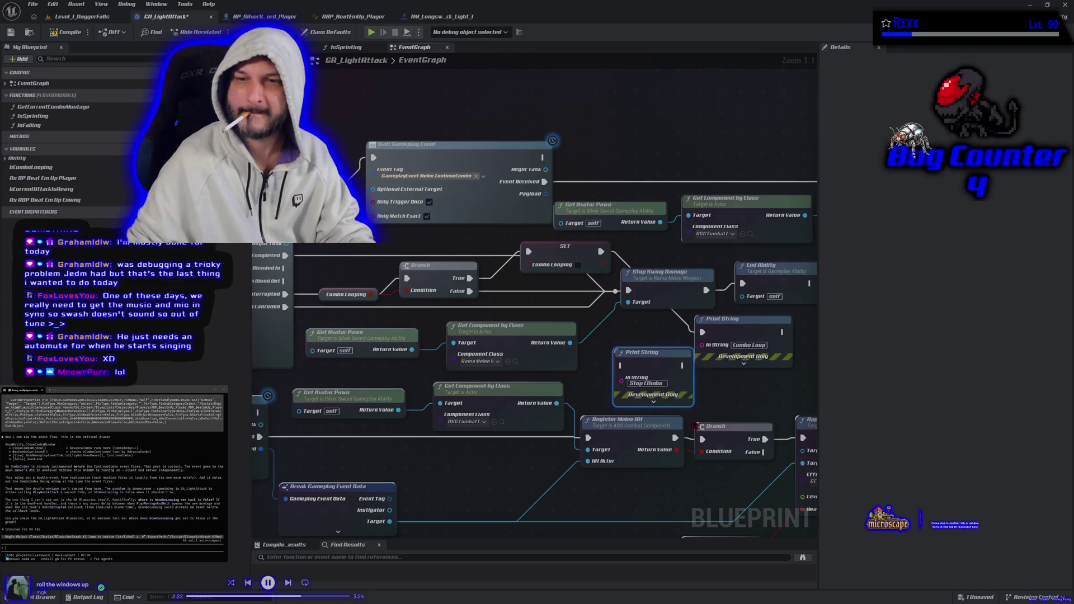
mouse_move(474, 295)
mouse_down()
mouse_move(625, 371)
mouse_move(643, 350)
mouse_move(634, 347)
mouse_up()
click(66, 32)
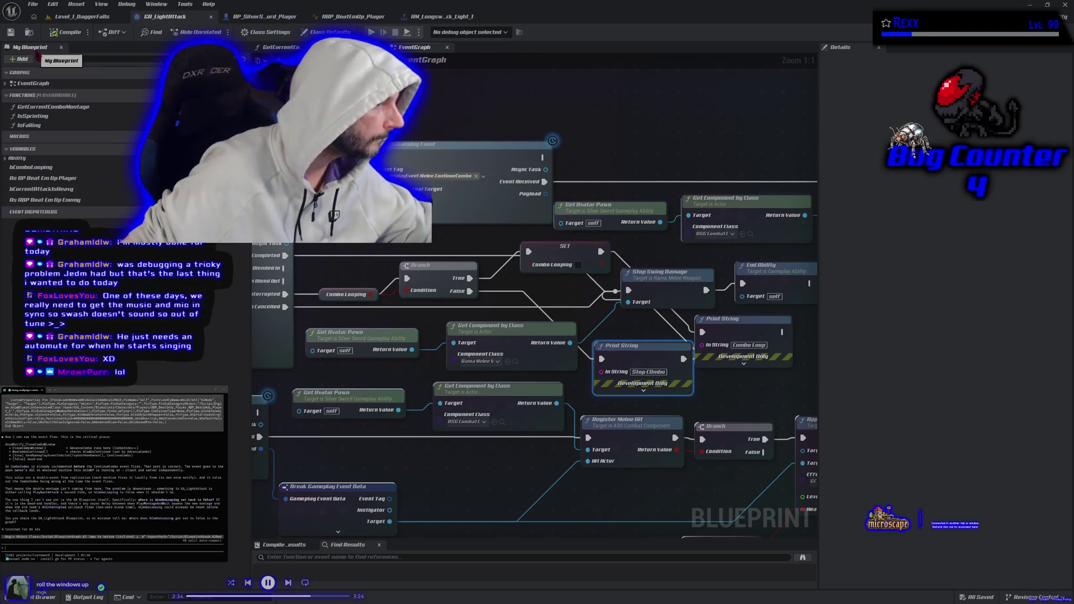
click(82, 16)
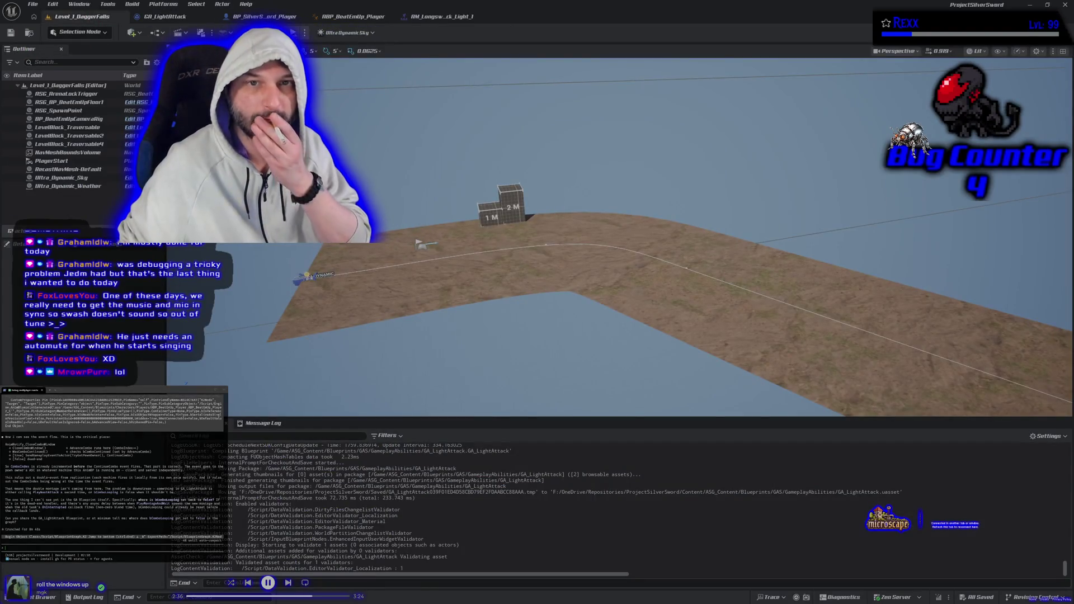
- Playtest Level_1_DaggerFalls in the editor with Alt+P
key(alt+p)
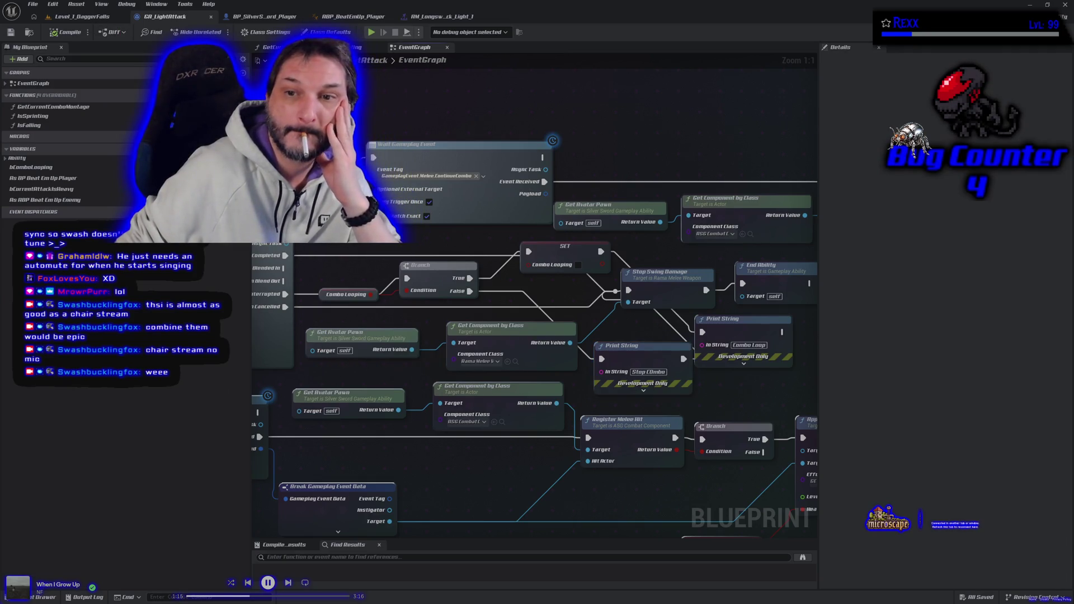
- Zoom out across the GA_LightAttack graph, then return to the Level_1_DaggerFalls tab
scroll(291, 140, down, 2)
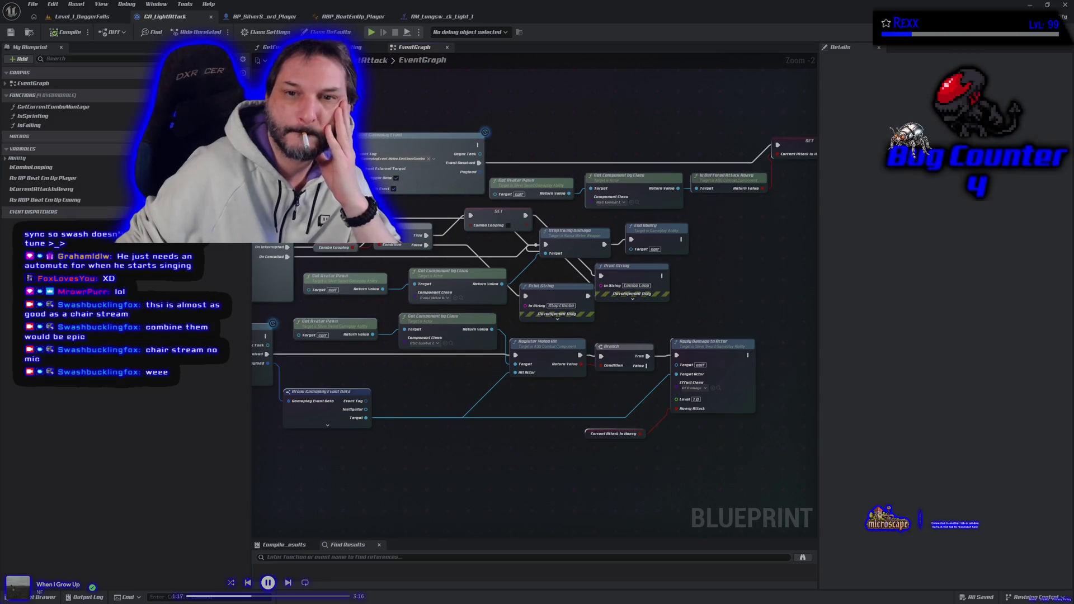
drag(299, 110, 394, 139)
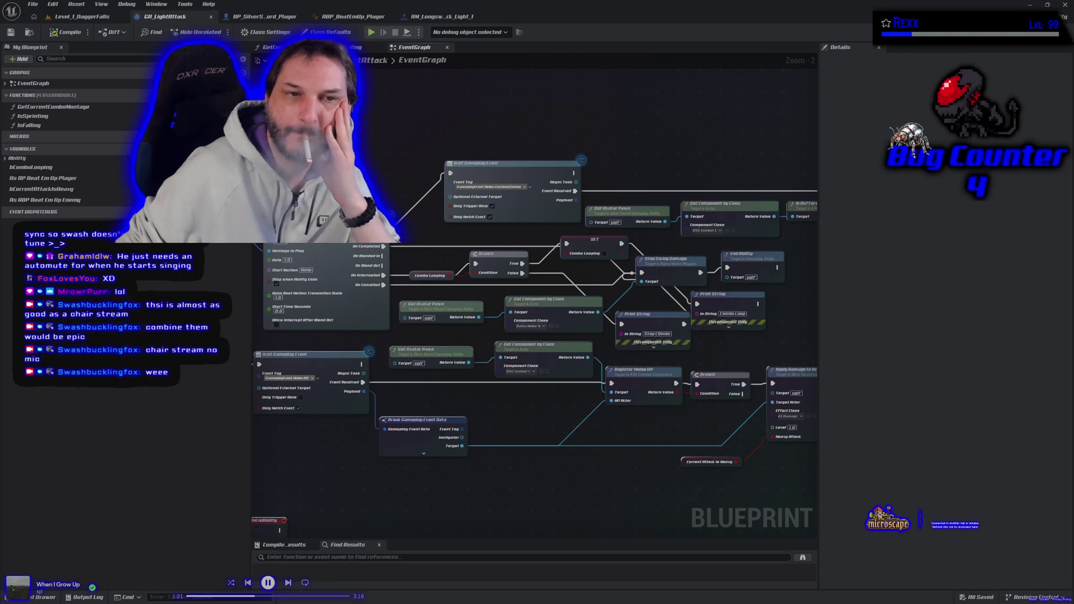
click(73, 17)
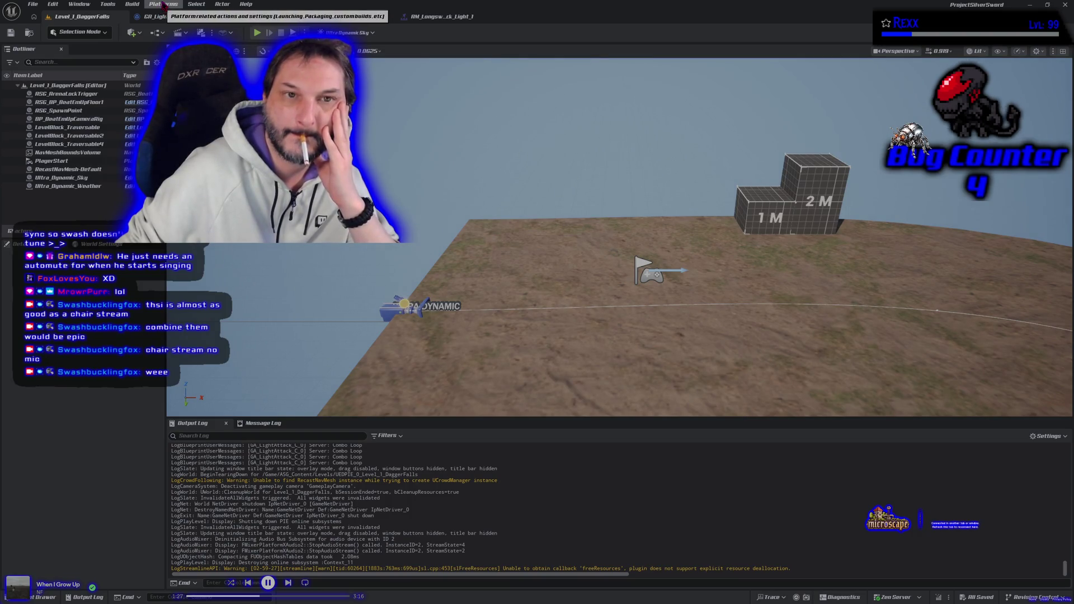
- Run Platforms > Windows > Package Project until BUILD SUCCESSFUL, then switch to Rider
click(163, 5)
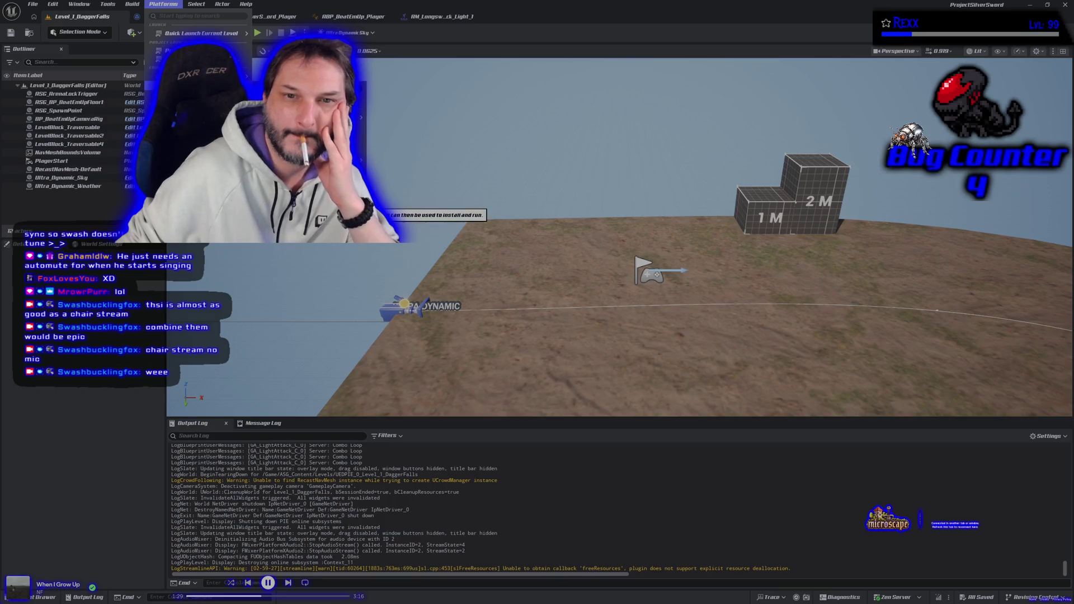
key(Escape)
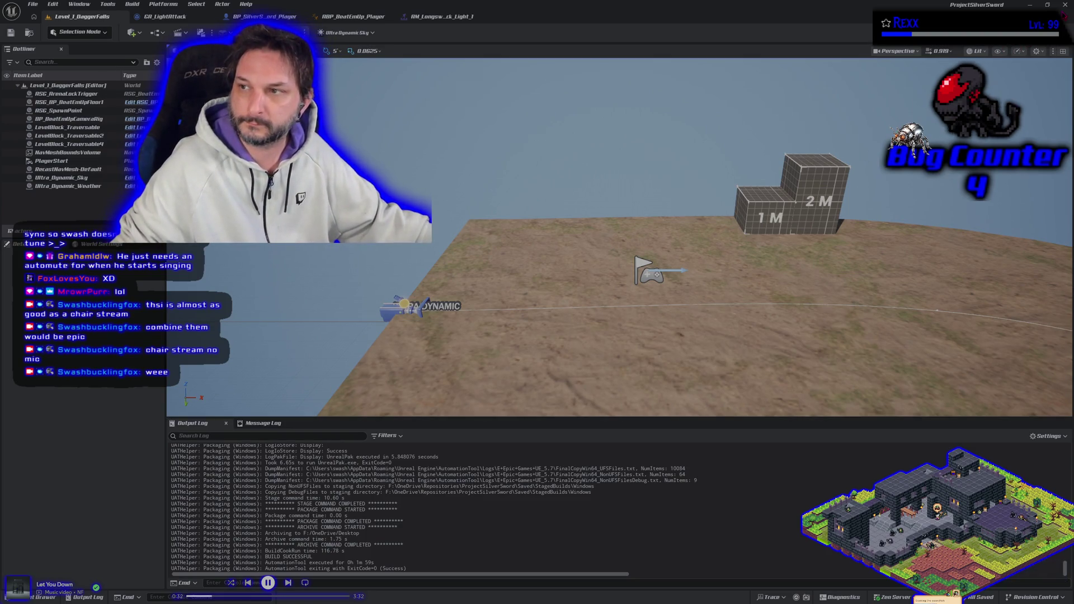
key(alt+Tab)
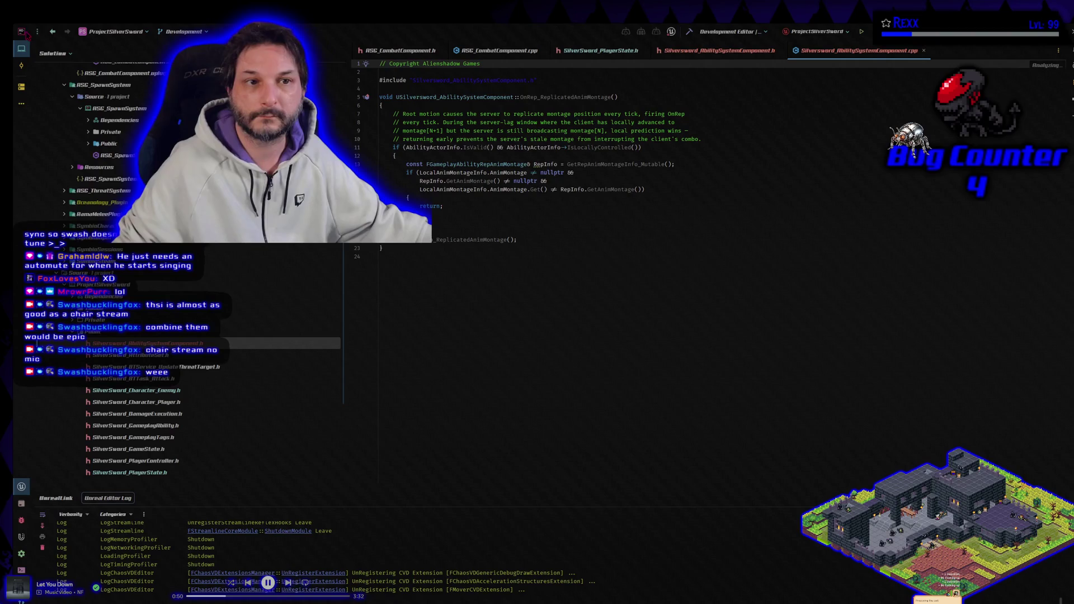
- Restore Rider from maximized, resize its edges, and snap it into the top-left quarter
mouse_move(10, 24)
mouse_down()
mouse_move(504, 212)
mouse_move(518, 206)
mouse_move(305, 84)
mouse_move(289, 33)
mouse_up()
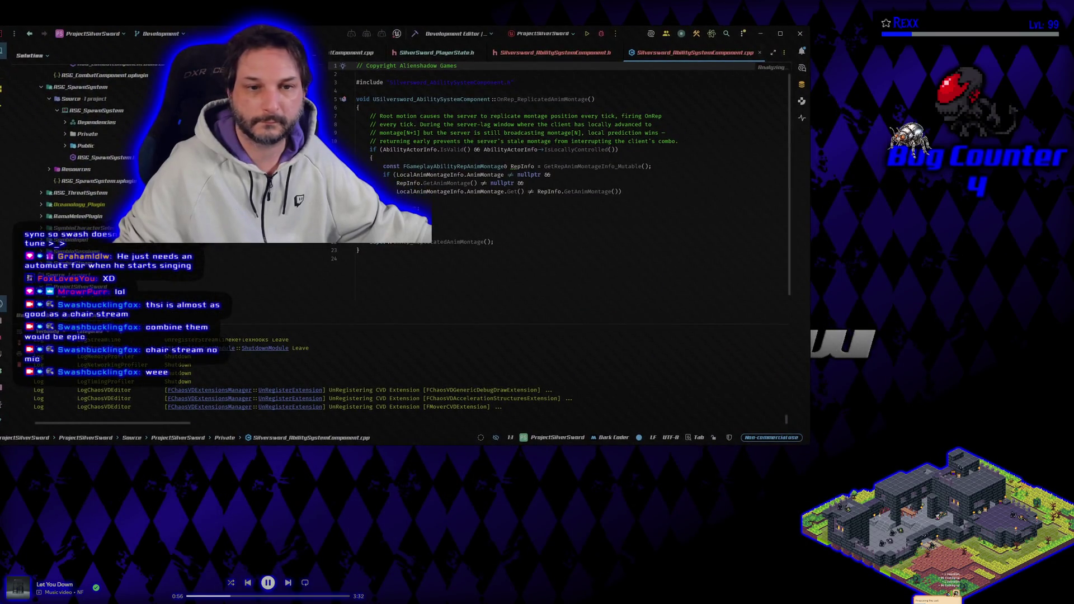
drag(328, 289, 203, 289)
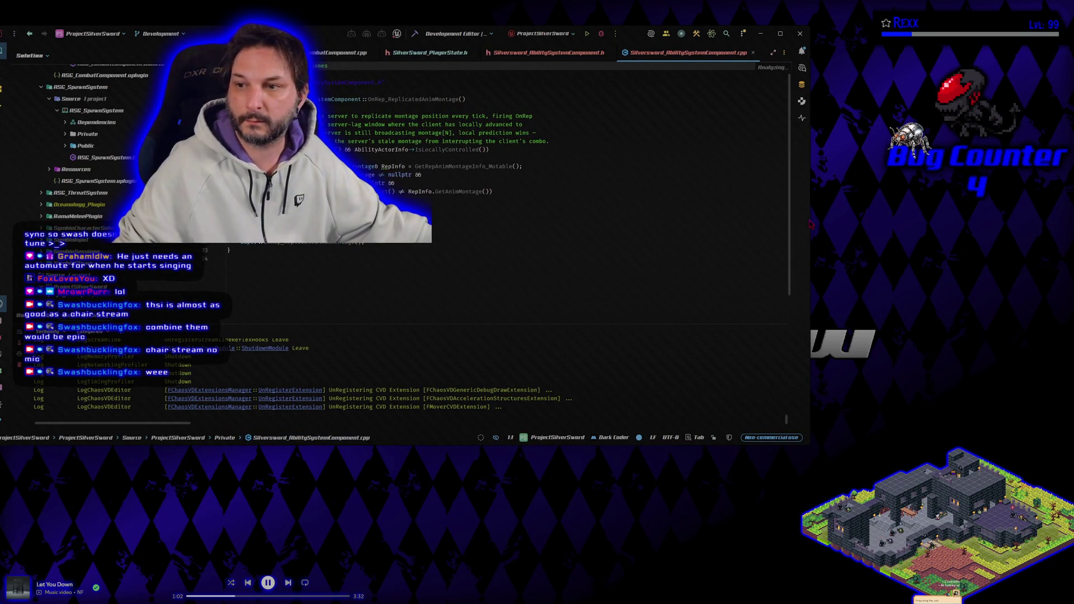
drag(809, 206, 615, 240)
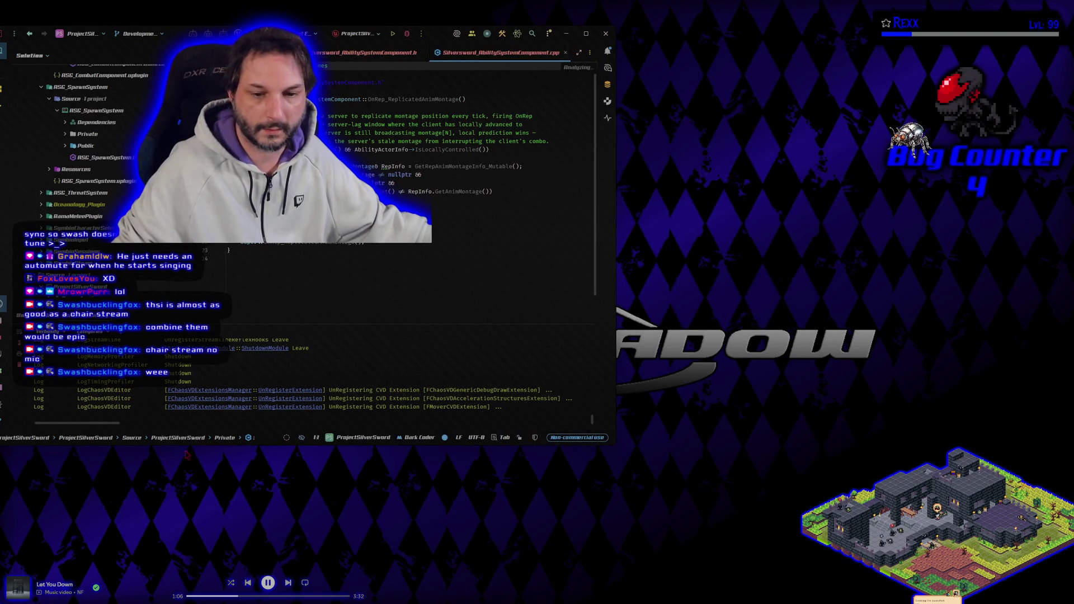
mouse_move(220, 34)
mouse_down()
mouse_move(431, 4)
mouse_move(559, 46)
mouse_move(550, 23)
mouse_up()
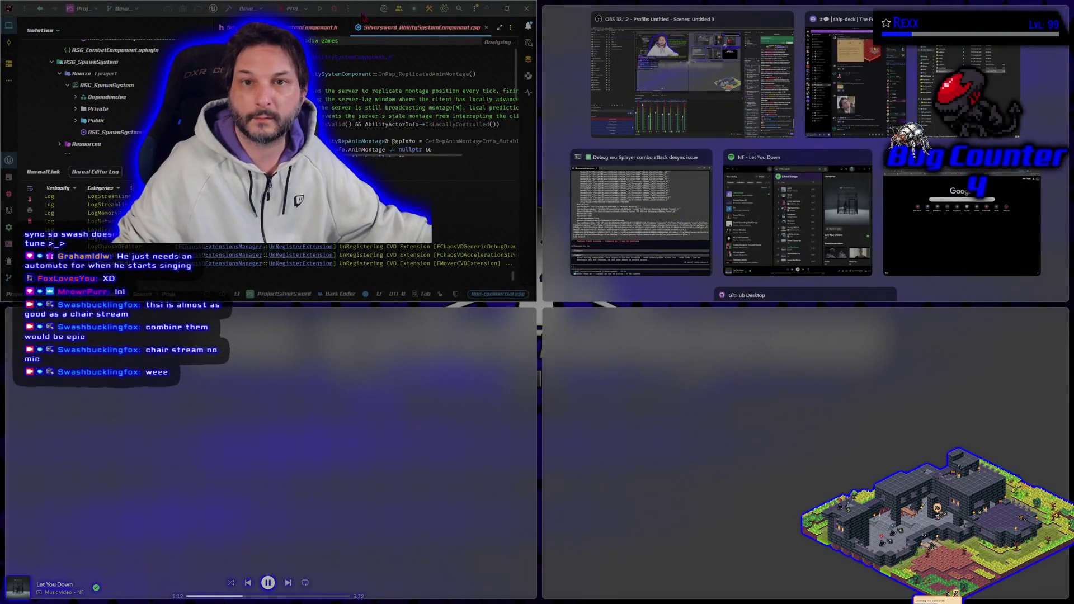
- Snap the Rider window into the bottom-left quarter and close the other window suggestions
click(373, 16)
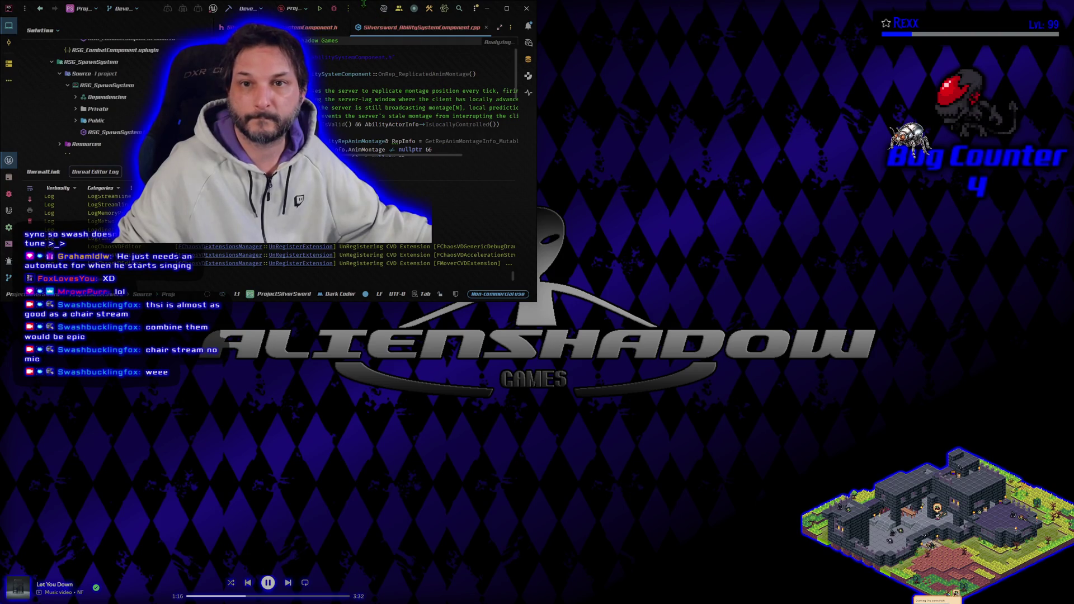
mouse_move(363, 4)
mouse_down()
mouse_move(537, 31)
mouse_move(552, 5)
mouse_move(598, 37)
mouse_up()
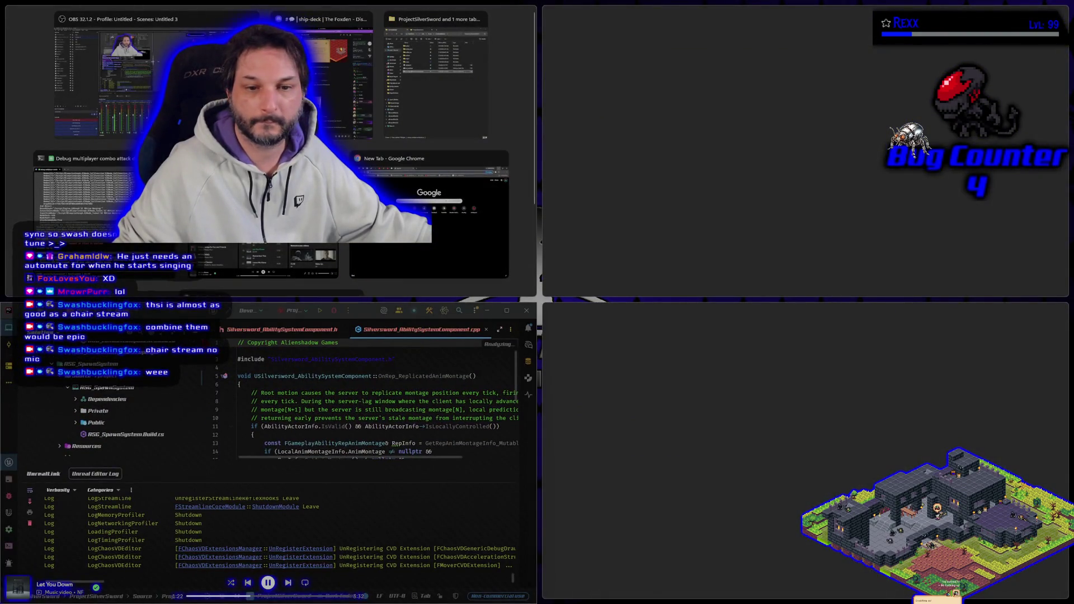
key(Escape)
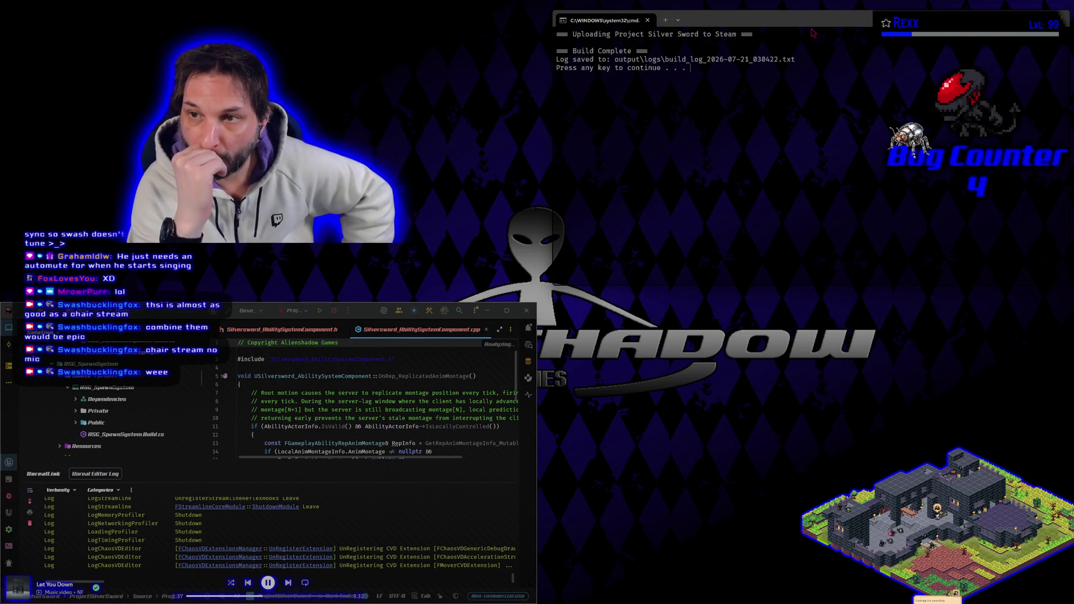
- Close the finished upload console and switch between Rider and Steam
key(Return)
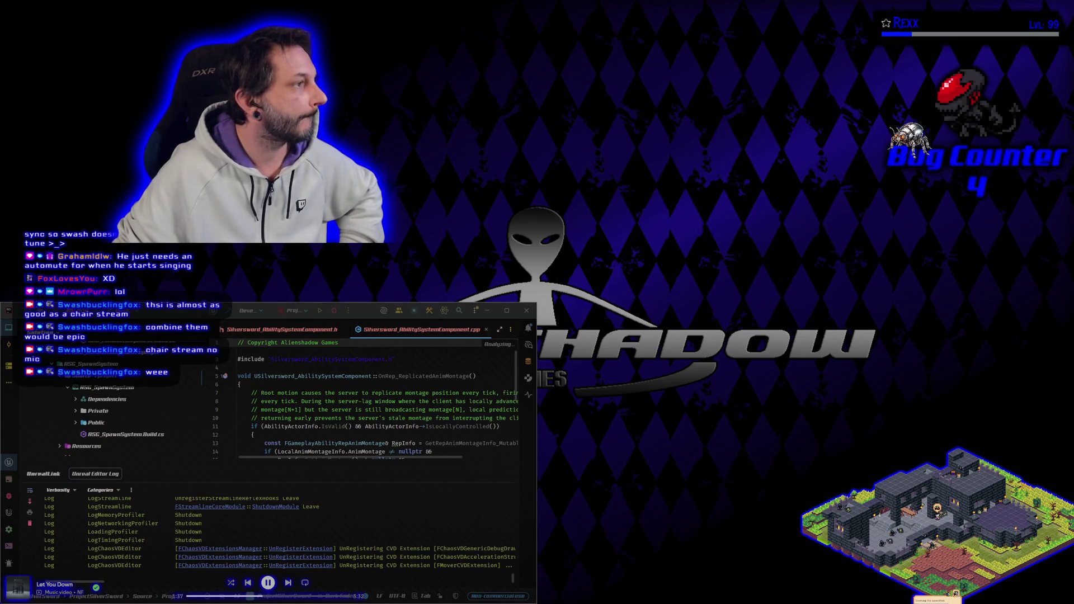
key(alt+Tab)
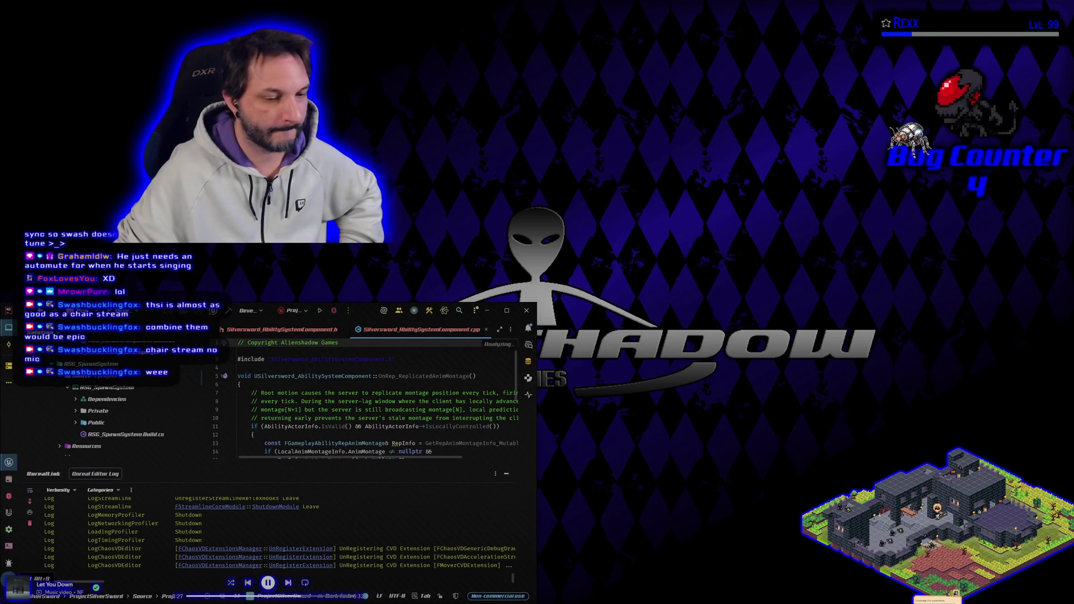
key(alt+Tab)
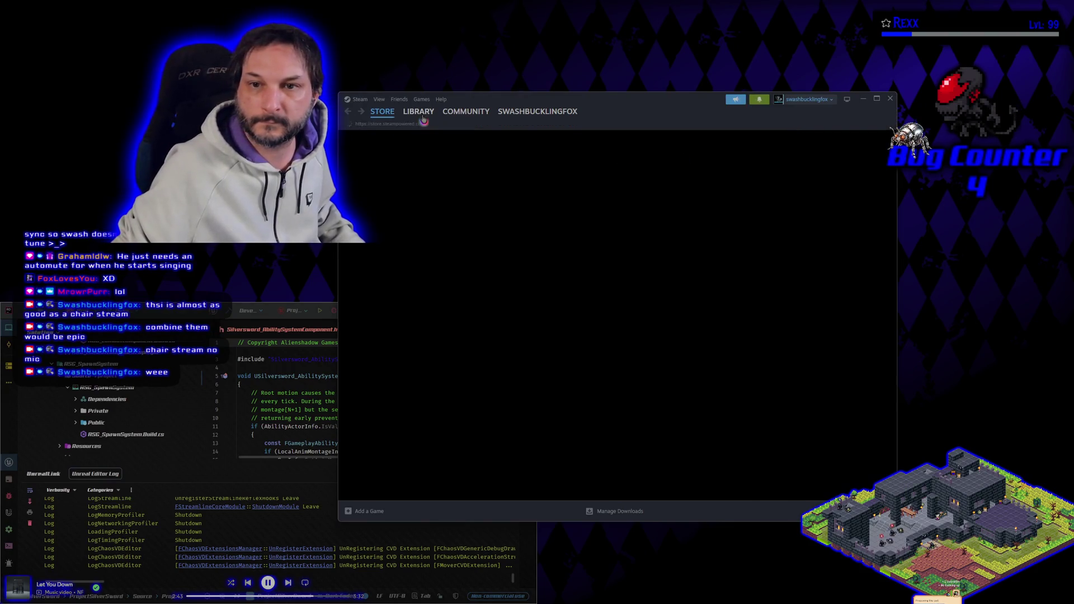
- In the Steam Library, open Symbioverse Testing Environment to start its update download
click(423, 117)
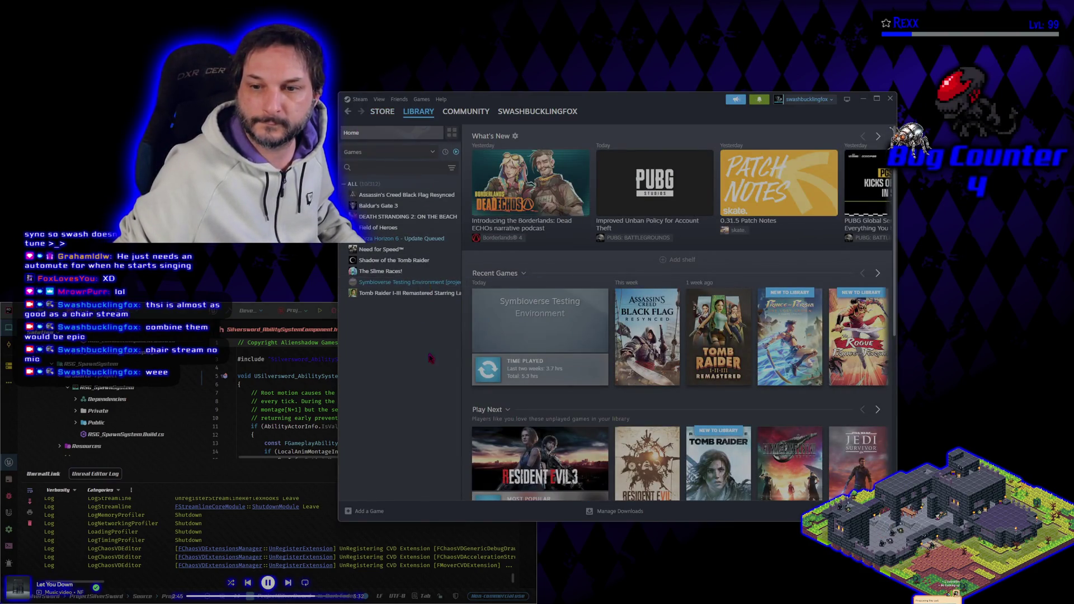
double_click(407, 283)
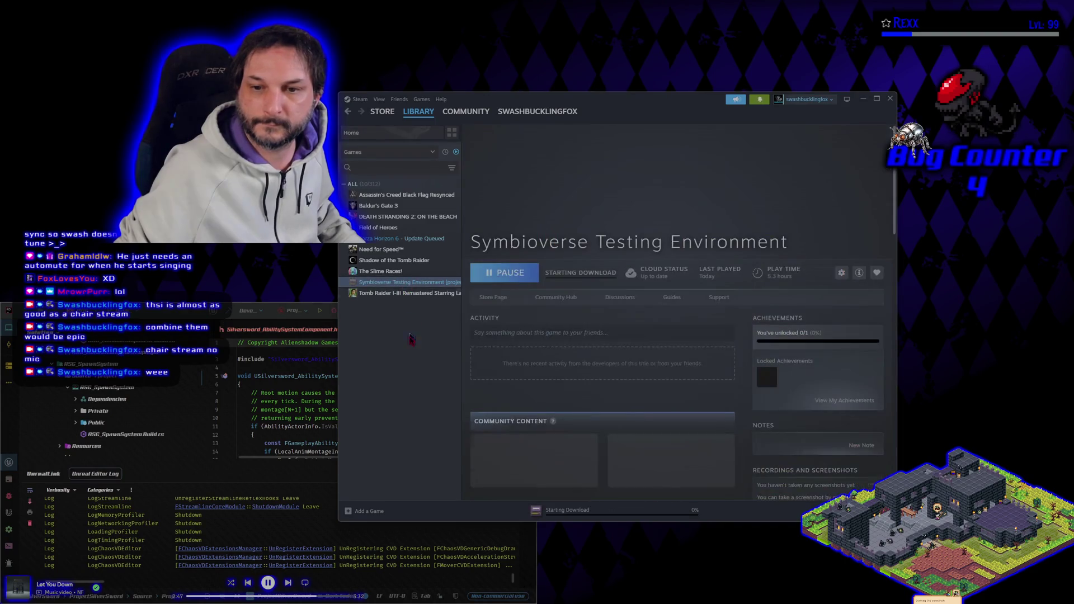
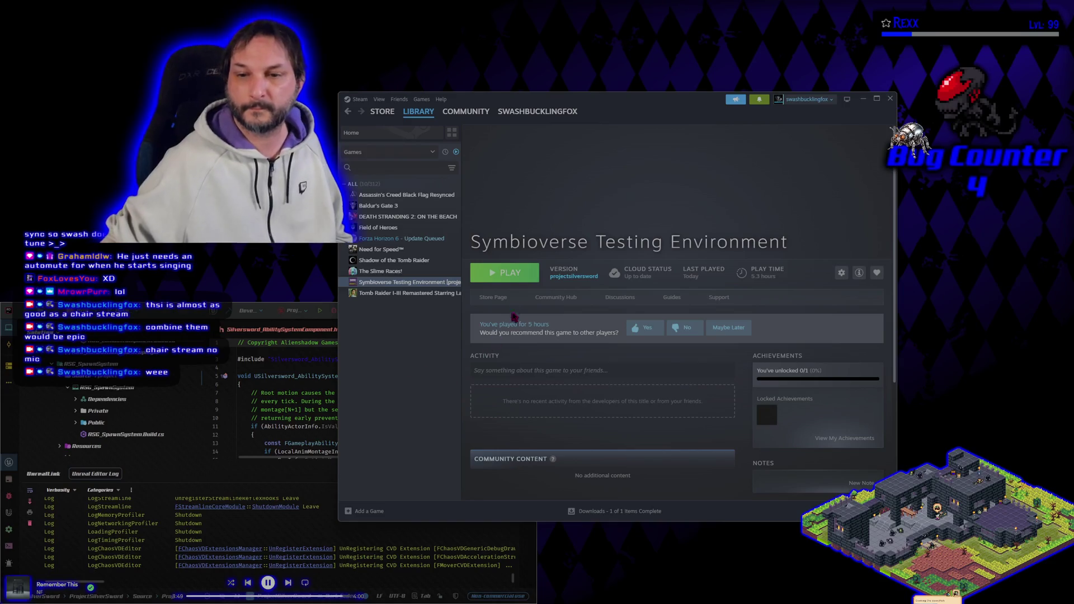
- Launch Symbioverse Testing Environment with the PLAY button on its Steam library page
click(509, 274)
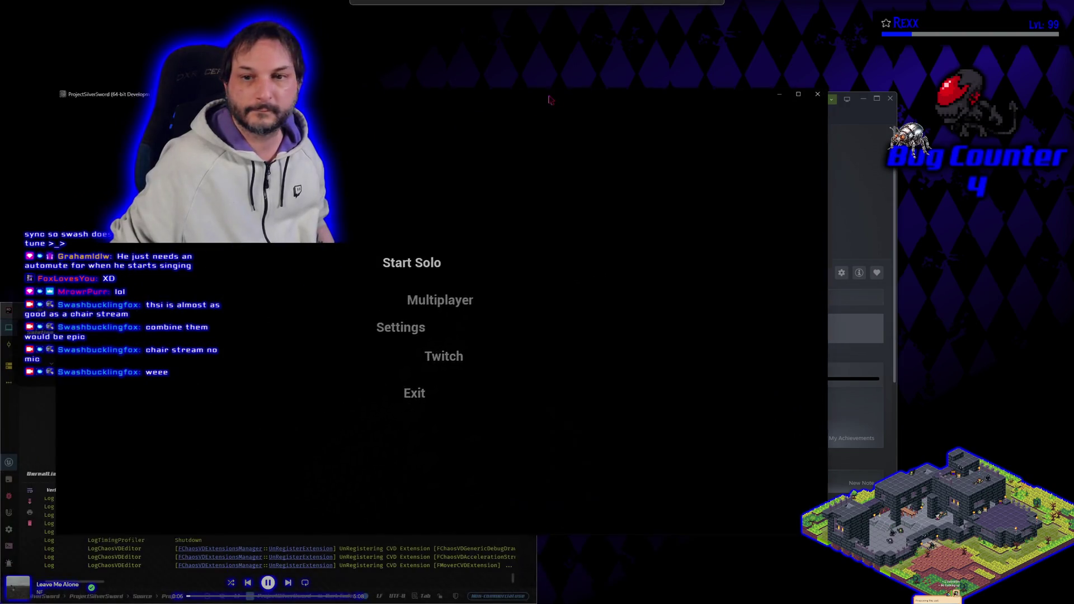
- Join the hosted session from the Multiplayer list and confirm the character to start the round
click(494, 296)
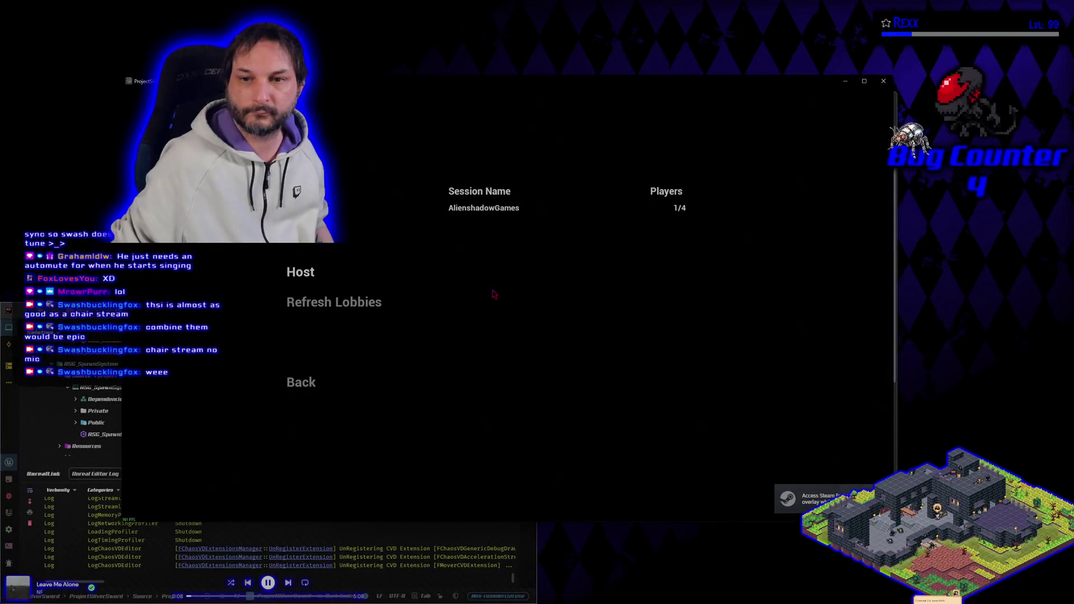
click(487, 209)
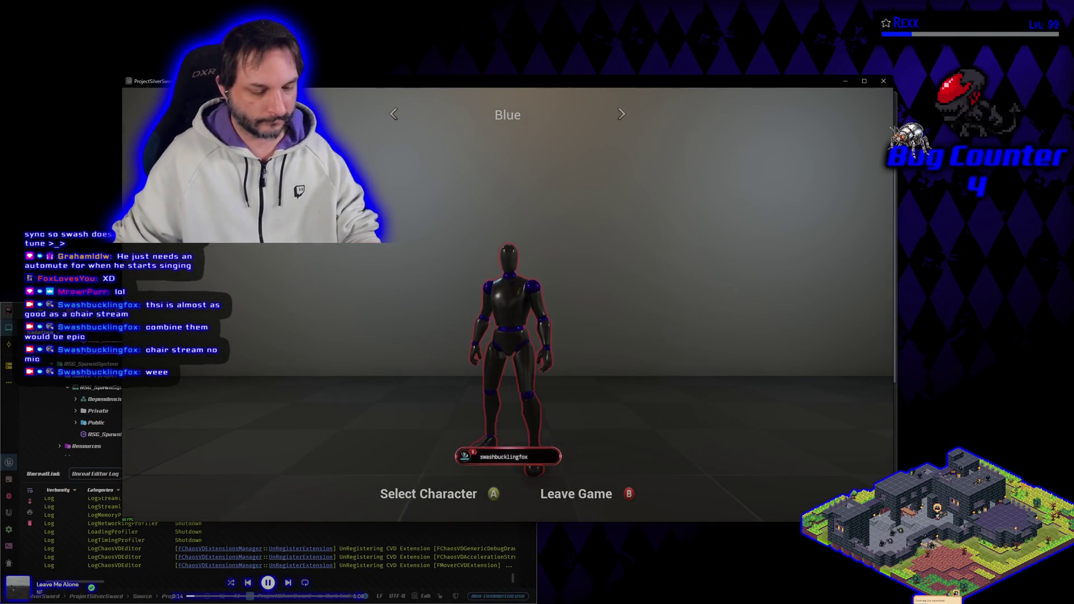
key(Return)
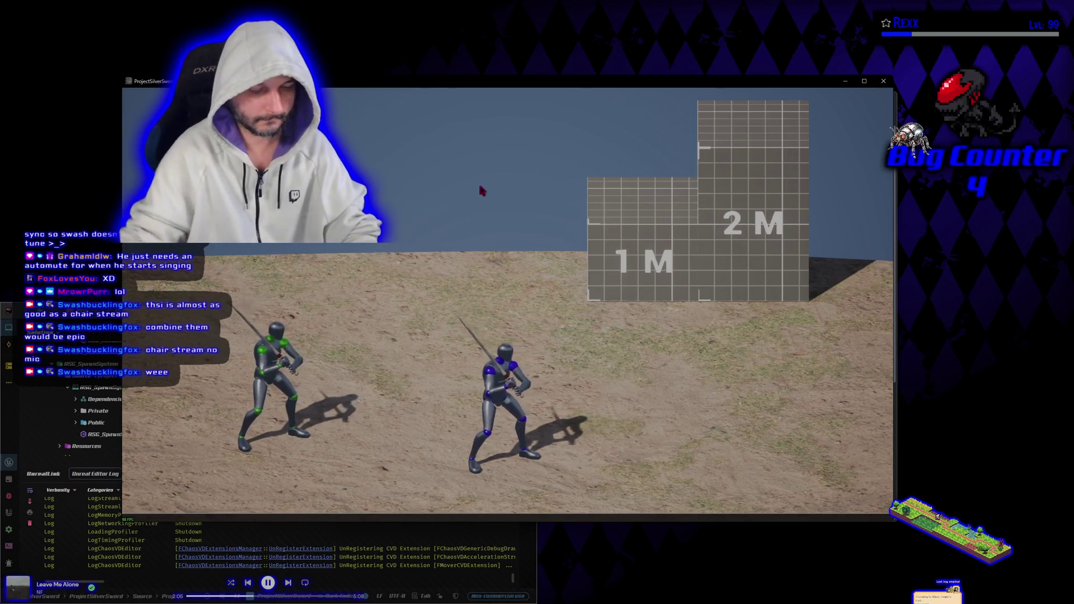
- Freeze the match by running slomo 0 in the game console, entering it twice
key(grave)
text(slate)
key(BackSpace)
key(BackSpace)
key(BackSpace)
text(omo)
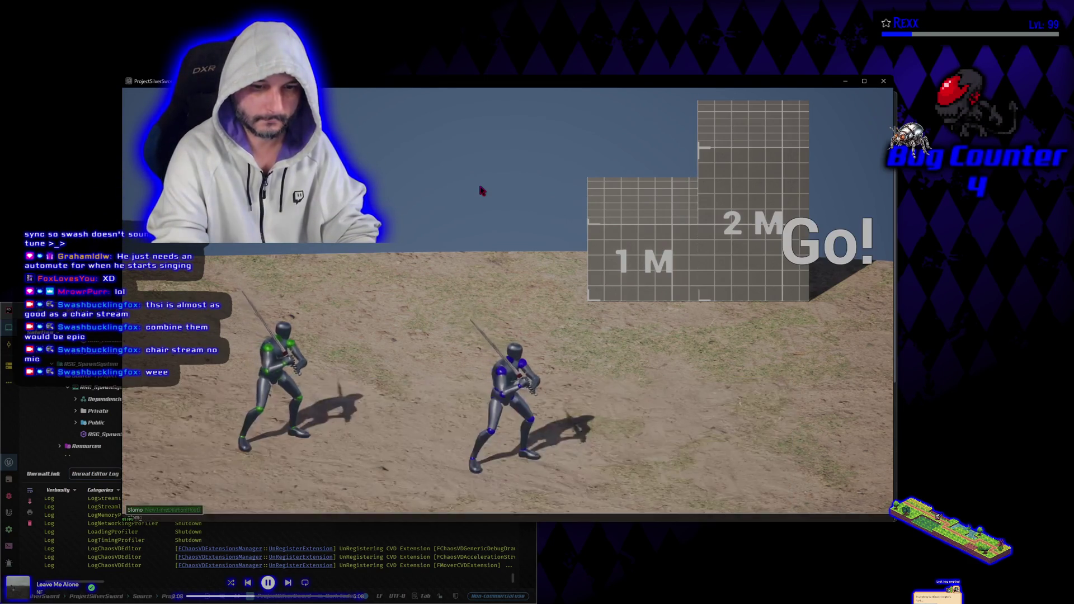
text( 0.25)
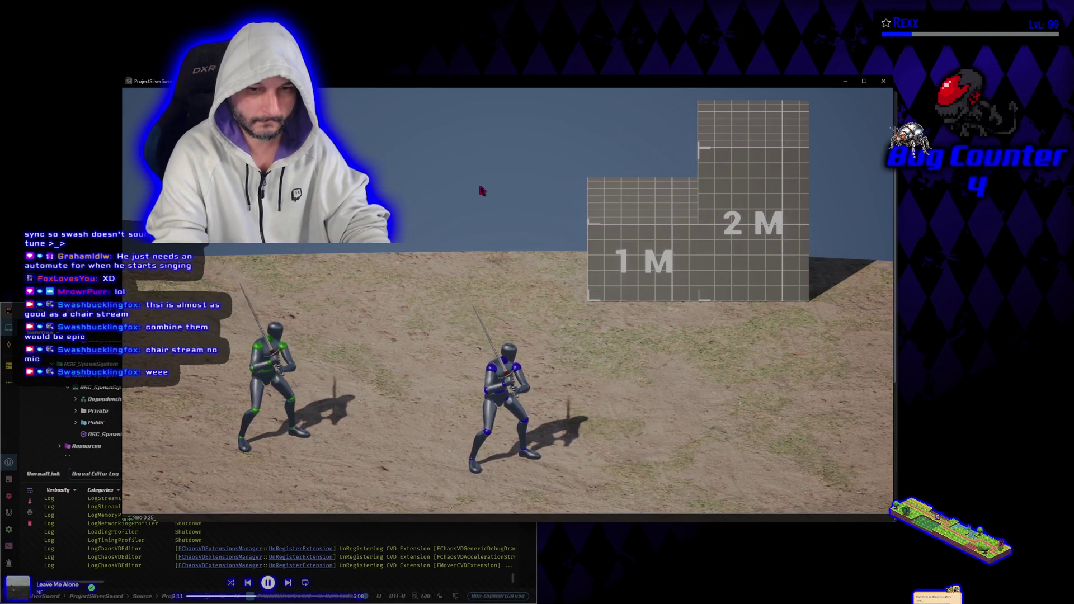
key(Return)
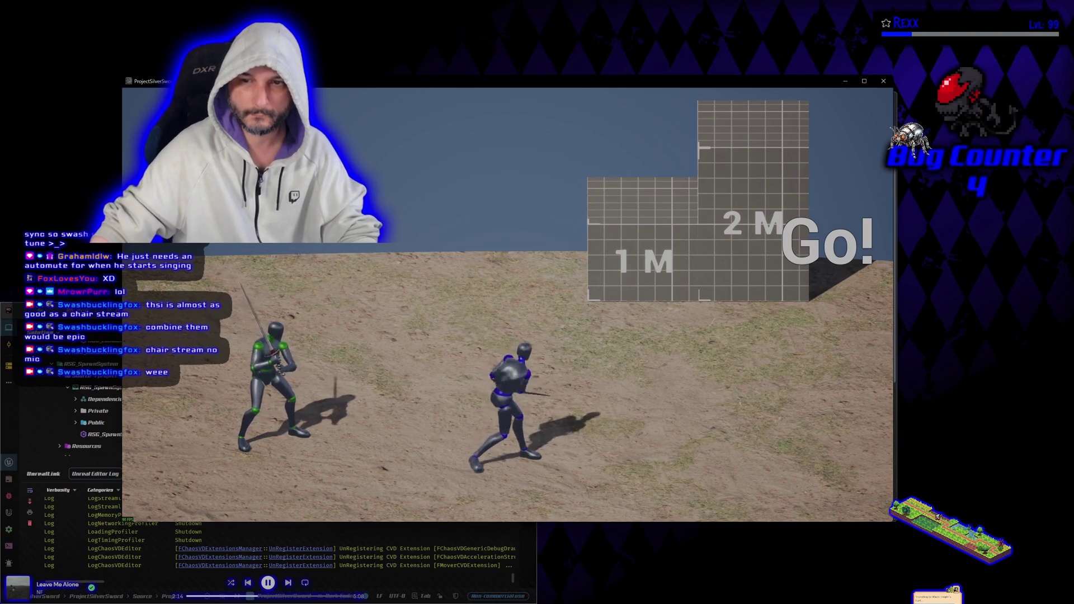
key(grave)
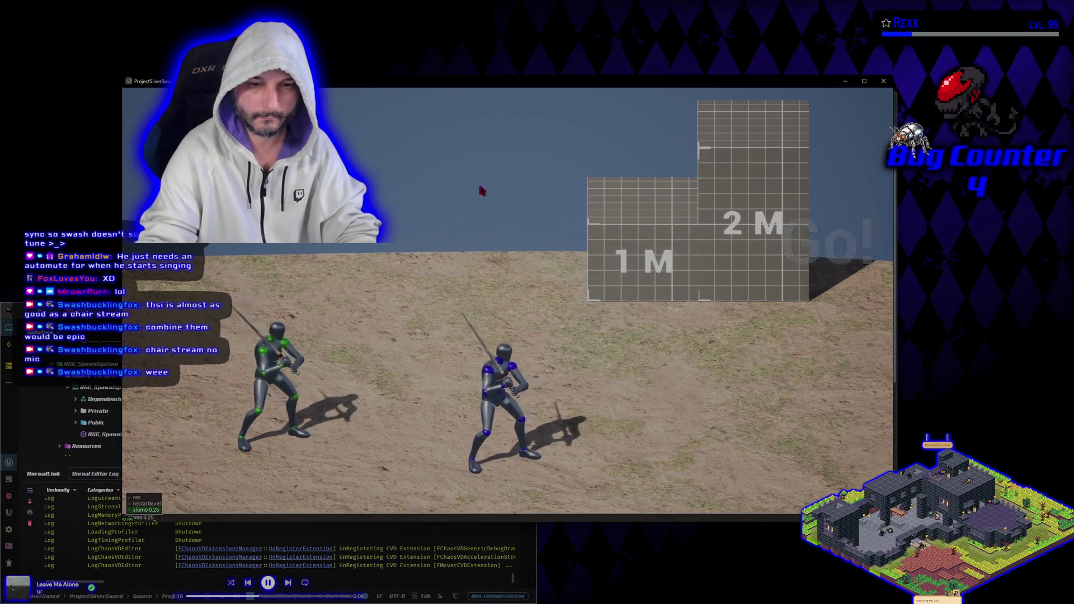
key(Up)
key(Up)
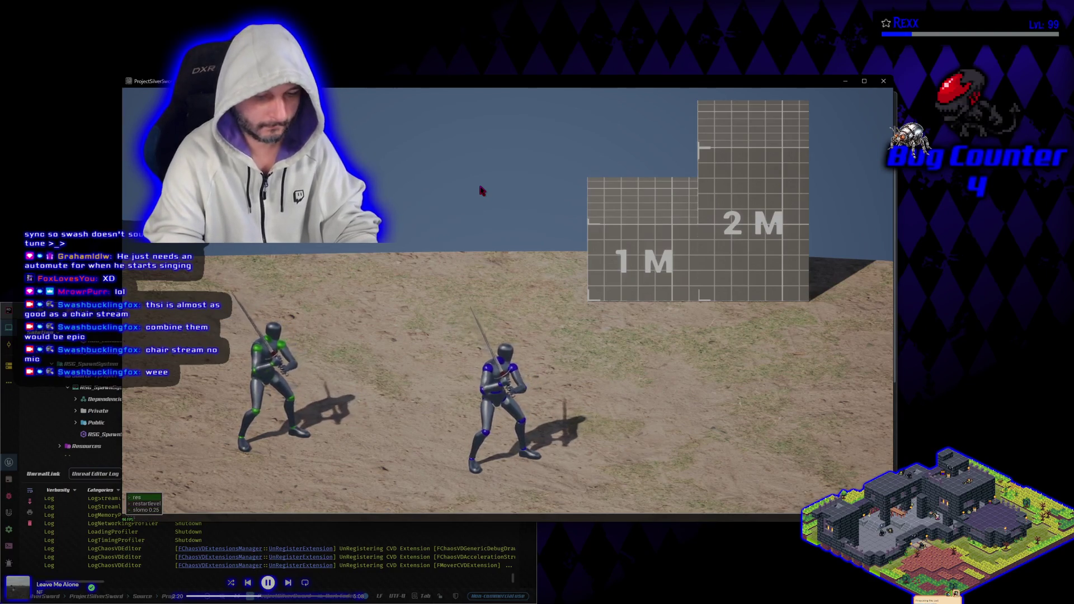
text(slo)
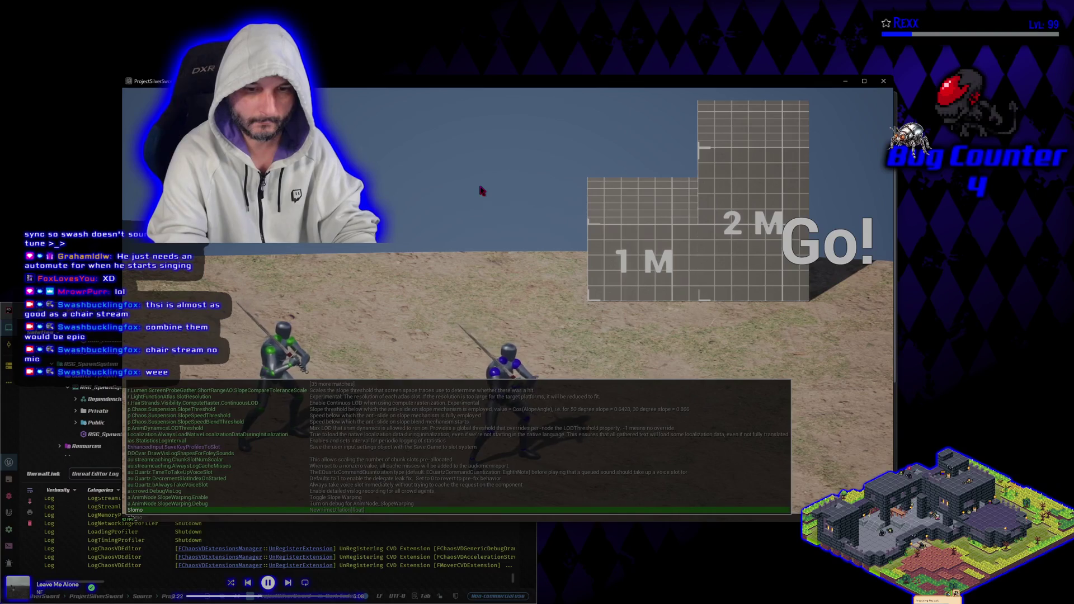
text(mo)
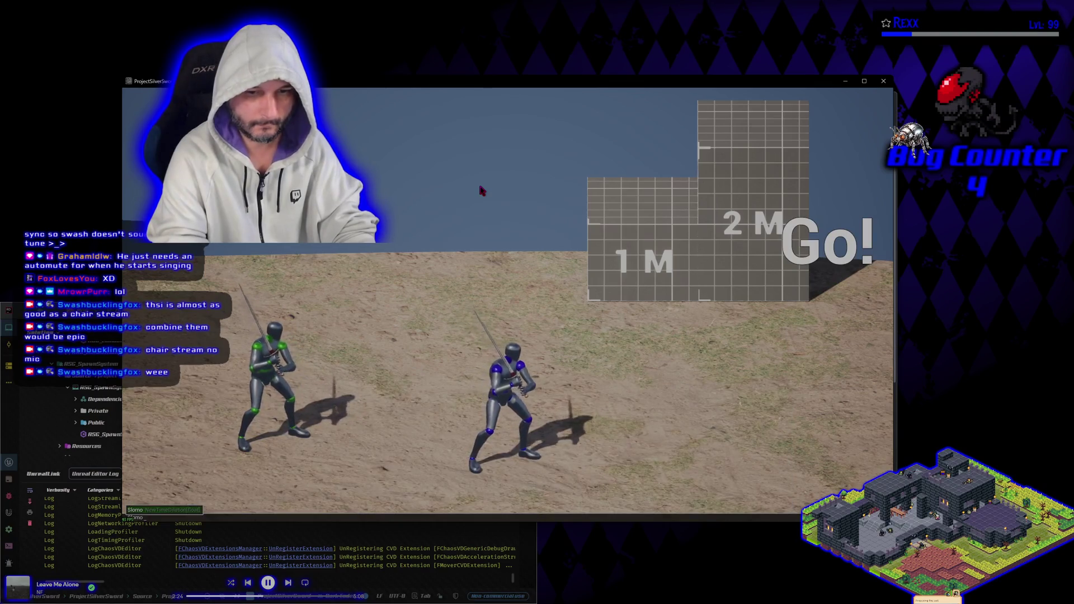
text( 0.5)
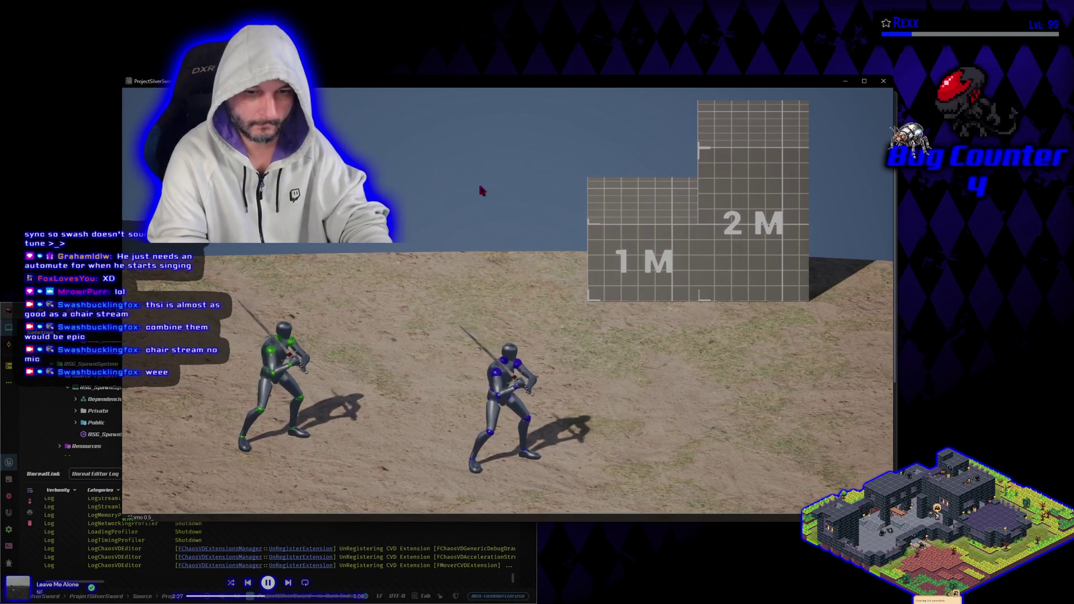
key(Return)
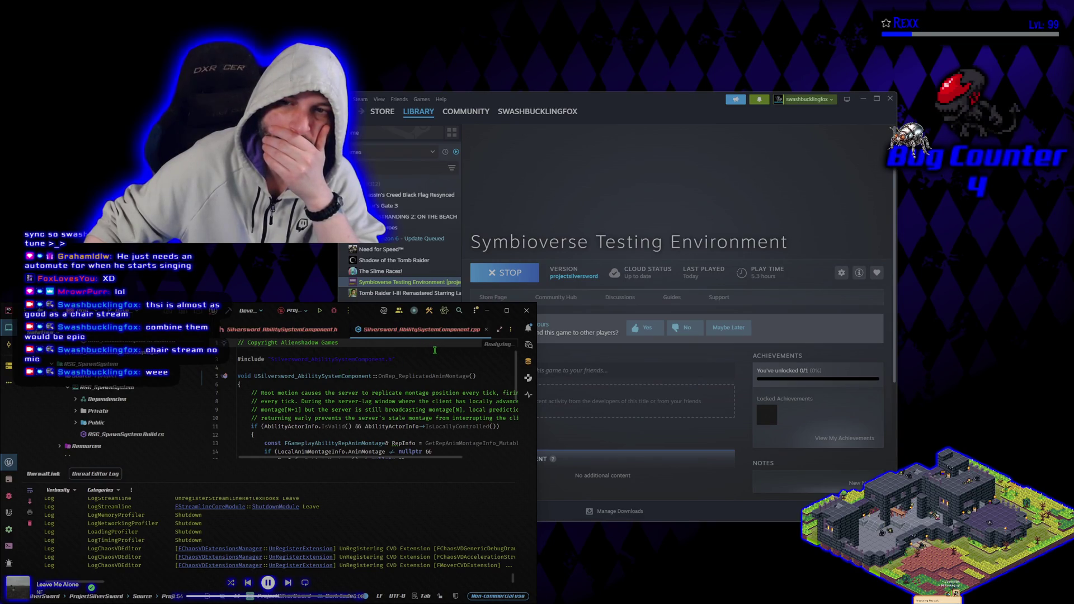
- Stop the running Symbioverse Testing Environment from its Steam page
click(334, 310)
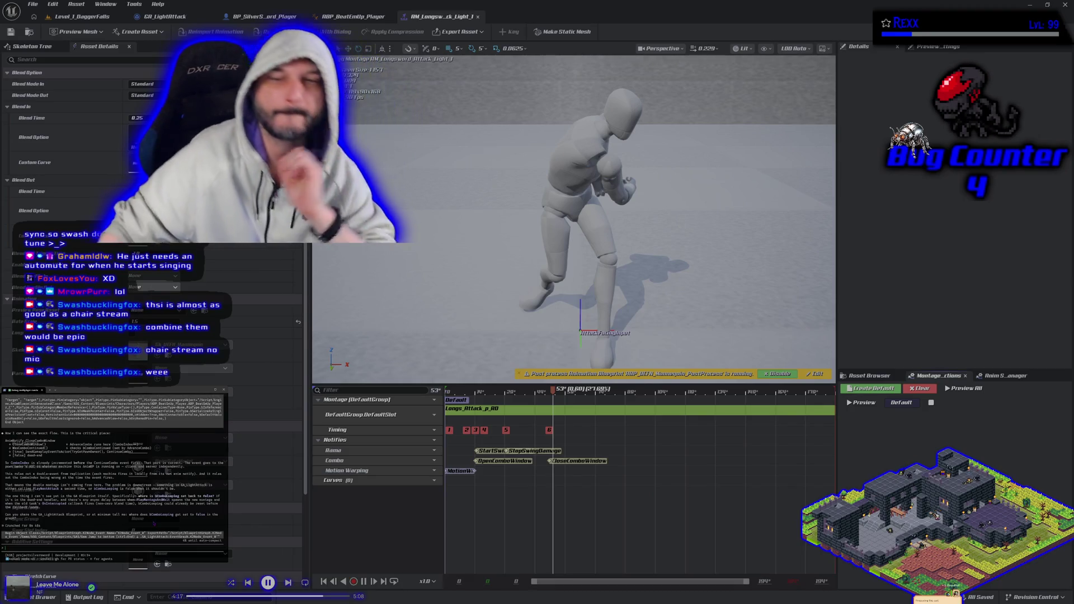
- In GA_LightAttack's event graph, move the debug Print String node aside and delete it
click(165, 16)
mouse_move(332, 374)
mouse_down()
mouse_move(512, 348)
mouse_move(492, 350)
mouse_up()
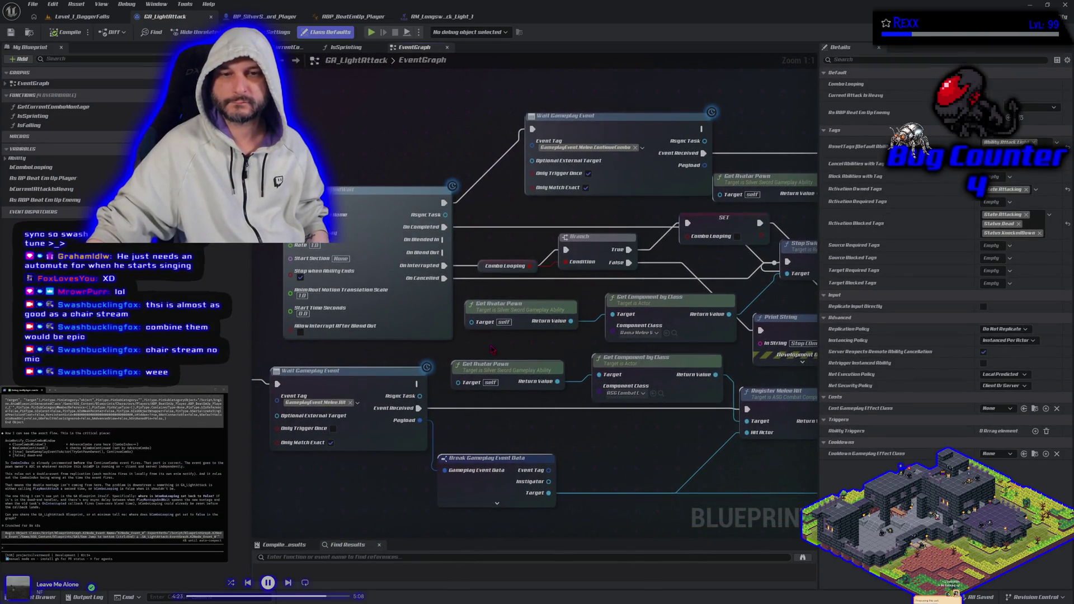
scroll(492, 349, down, 1)
drag(521, 426, 453, 371)
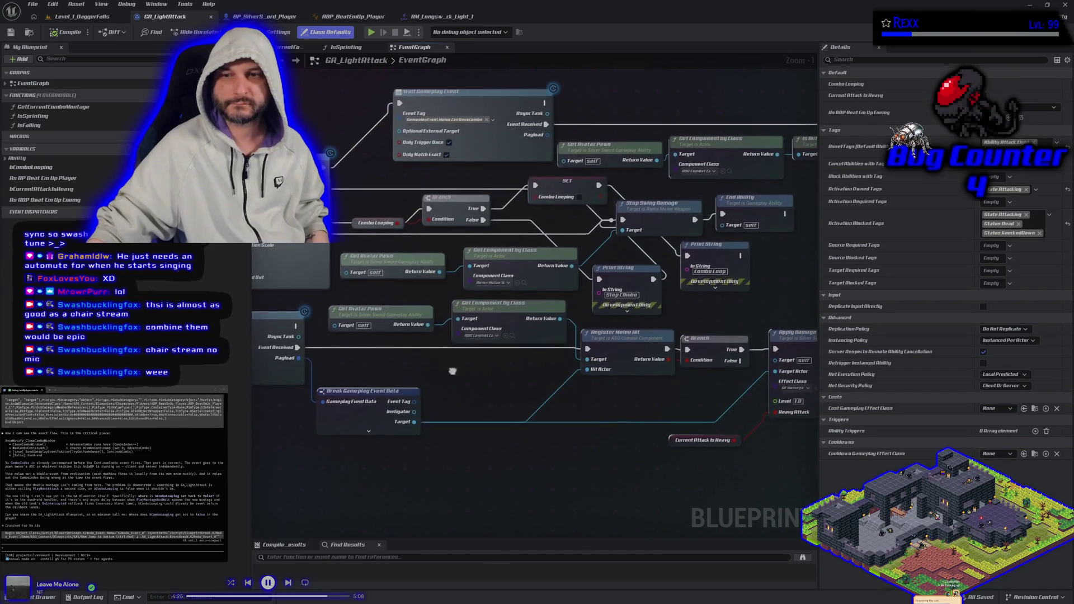
scroll(454, 375, down, 1)
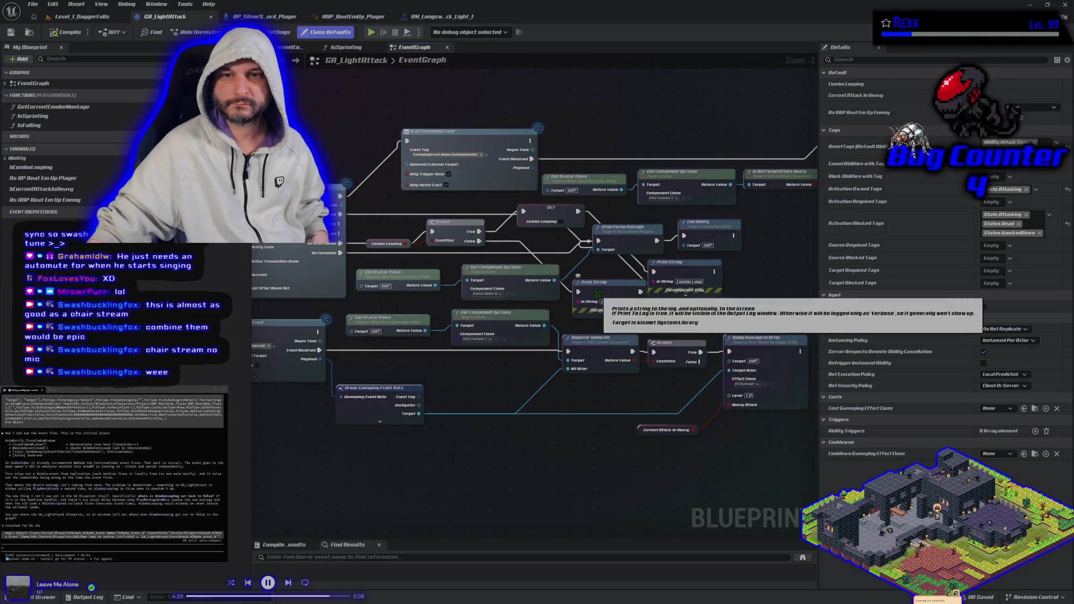
mouse_move(597, 293)
mouse_down()
mouse_move(526, 277)
mouse_move(520, 252)
mouse_move(462, 288)
mouse_move(556, 291)
mouse_up()
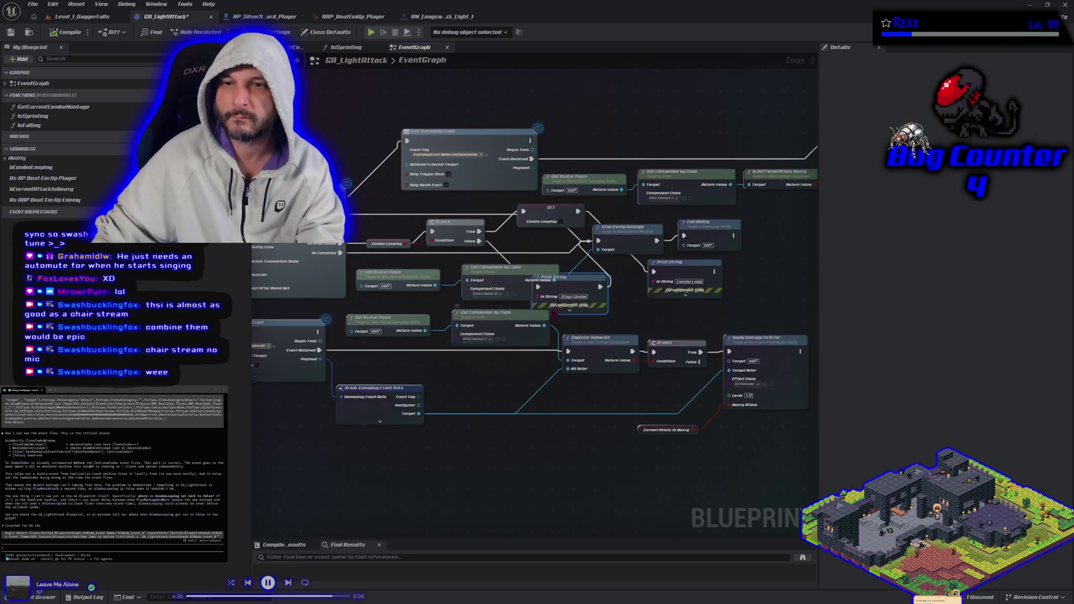
key(Delete)
- Delete the second, older Print String debug node from the event graph
drag(480, 241, 598, 241)
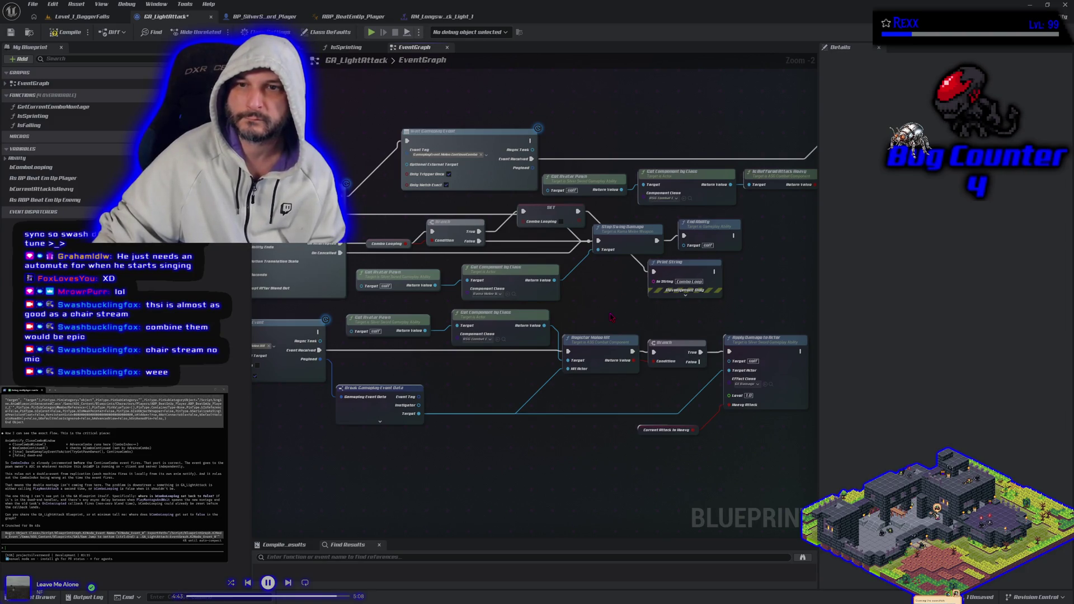
scroll(611, 317, down, 2)
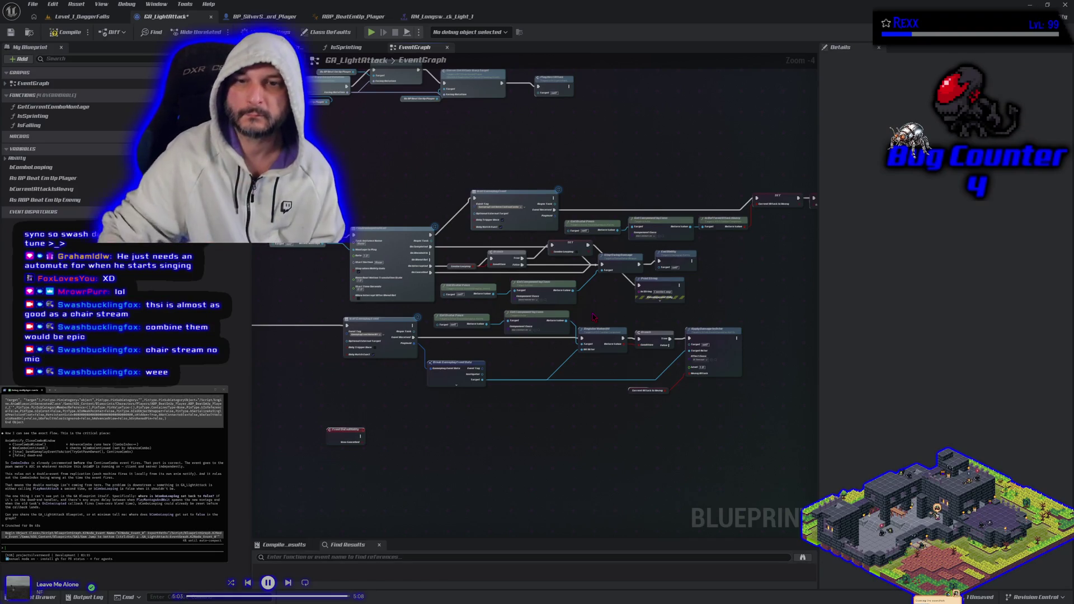
scroll(783, 263, up, 2)
drag(491, 344, 540, 356)
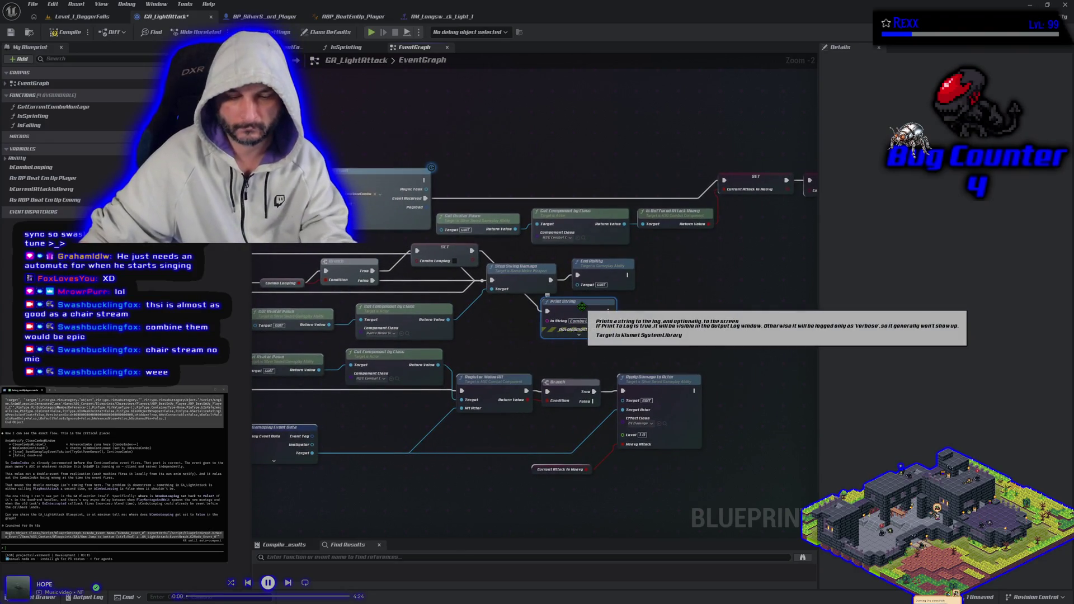
key(Delete)
- Search the blueprint action menu for 'get combo' and dismiss it without adding a node
right_click(687, 279)
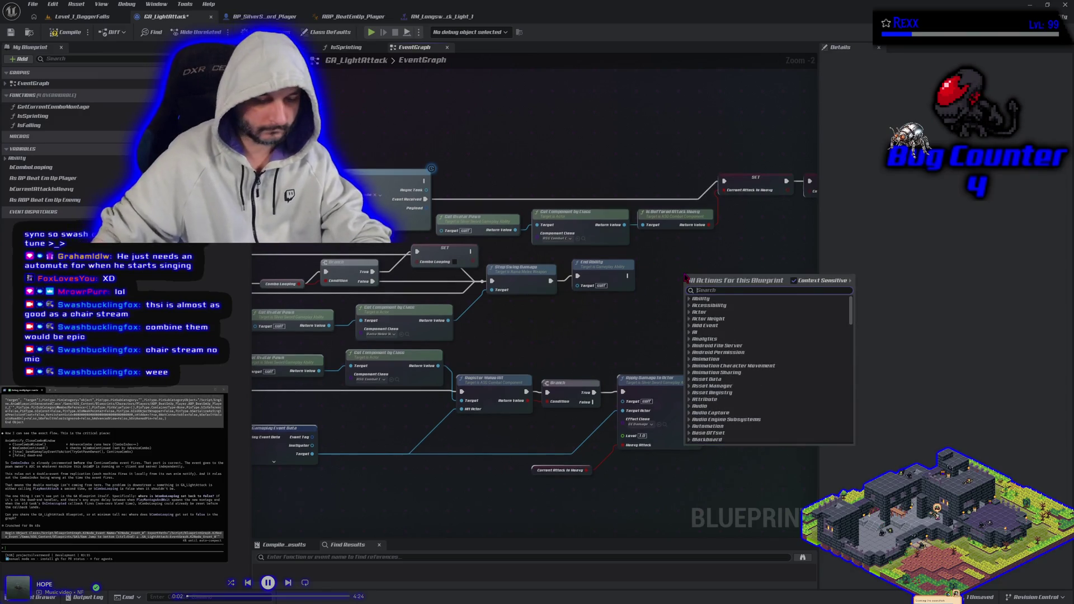
text(get combo)
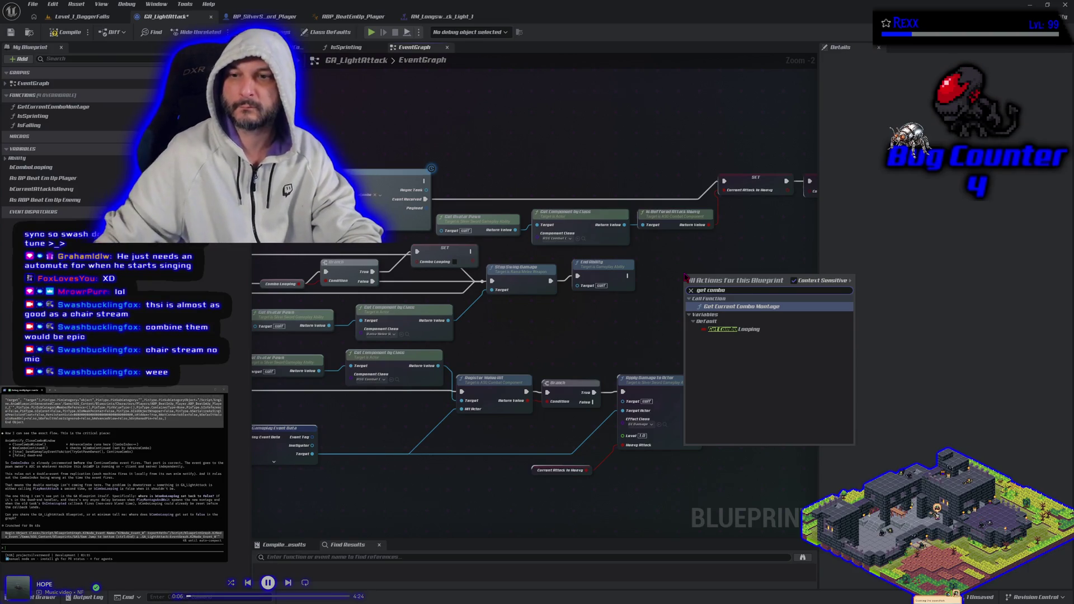
key(Escape)
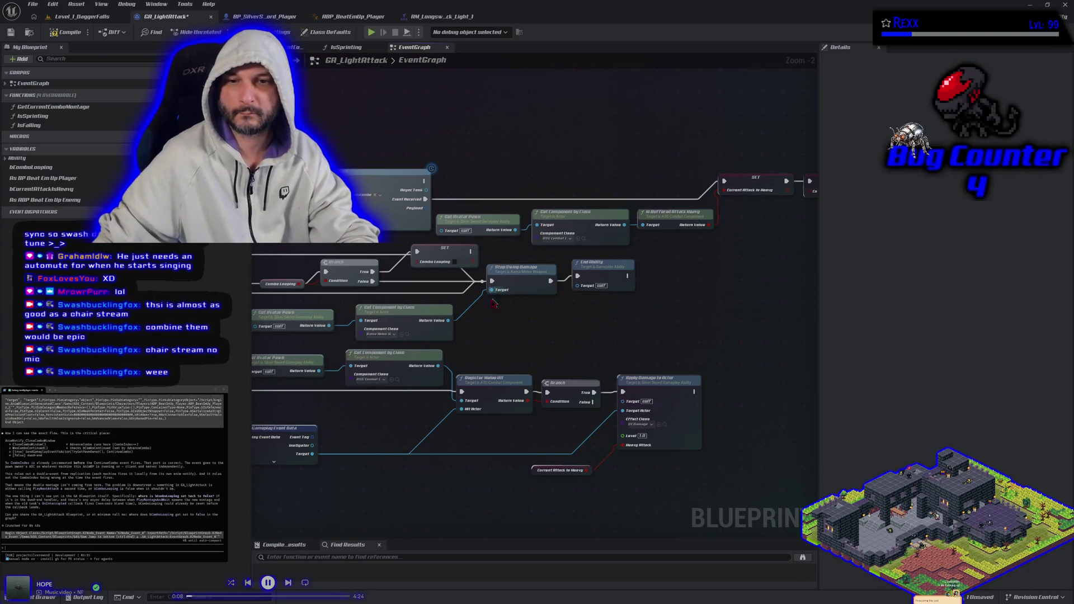
- Add a Get Combo Index node off the combat component's Return Value
drag(439, 366, 479, 362)
text(get combo index)
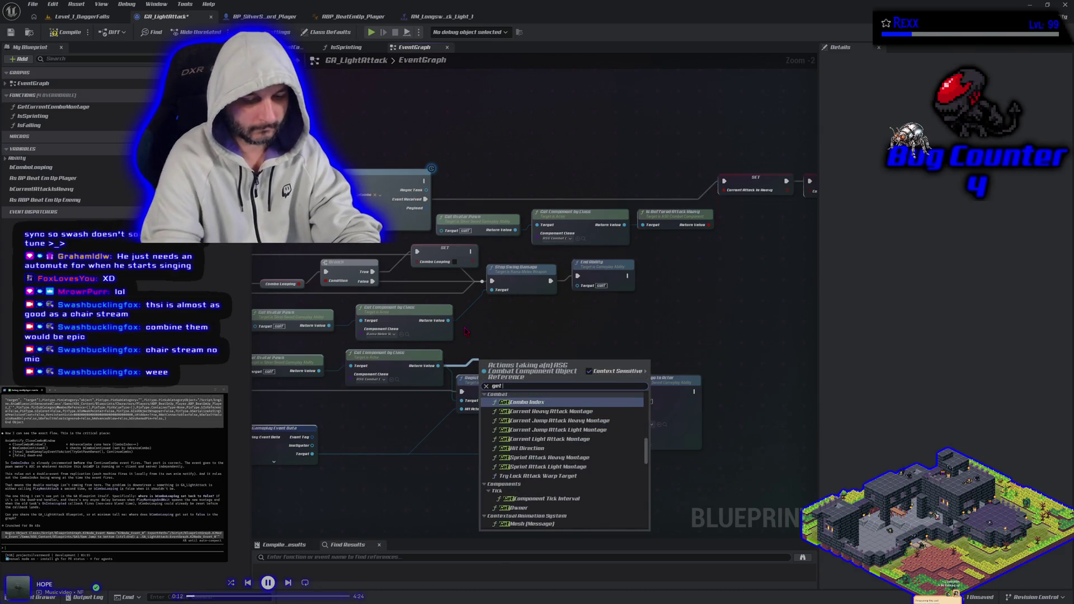
key(Return)
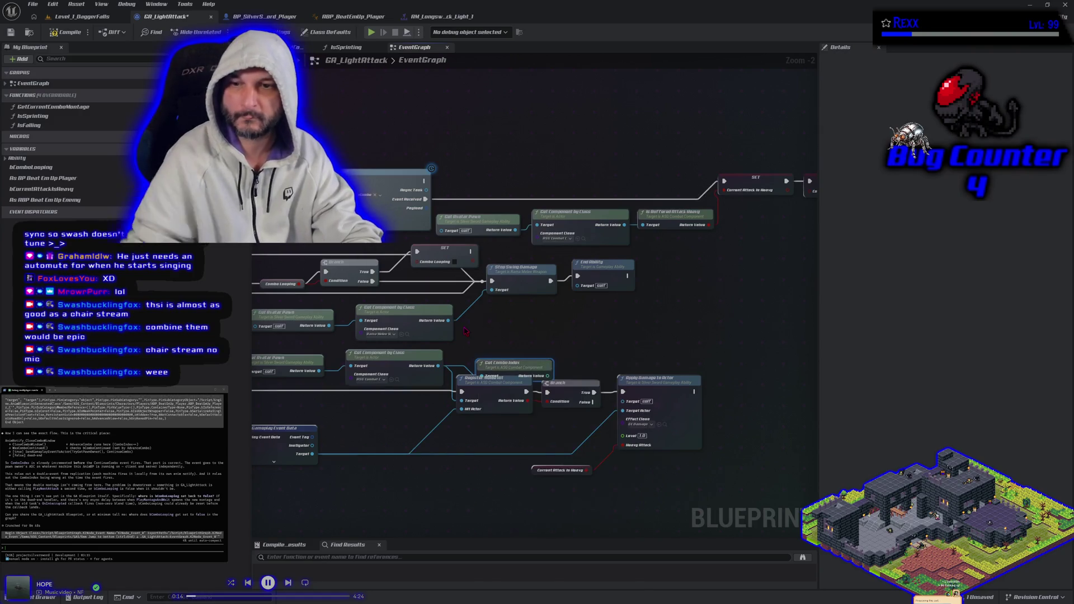
drag(503, 364, 507, 344)
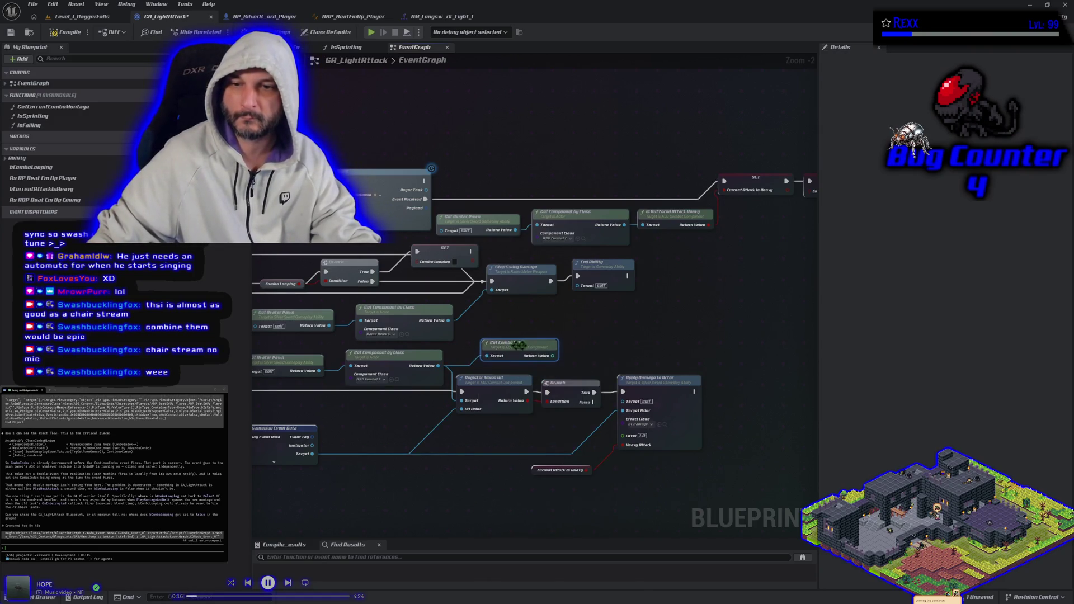
- Add a Print String fed by the combo index, run it after SET, and compile
right_click(597, 330)
text(print)
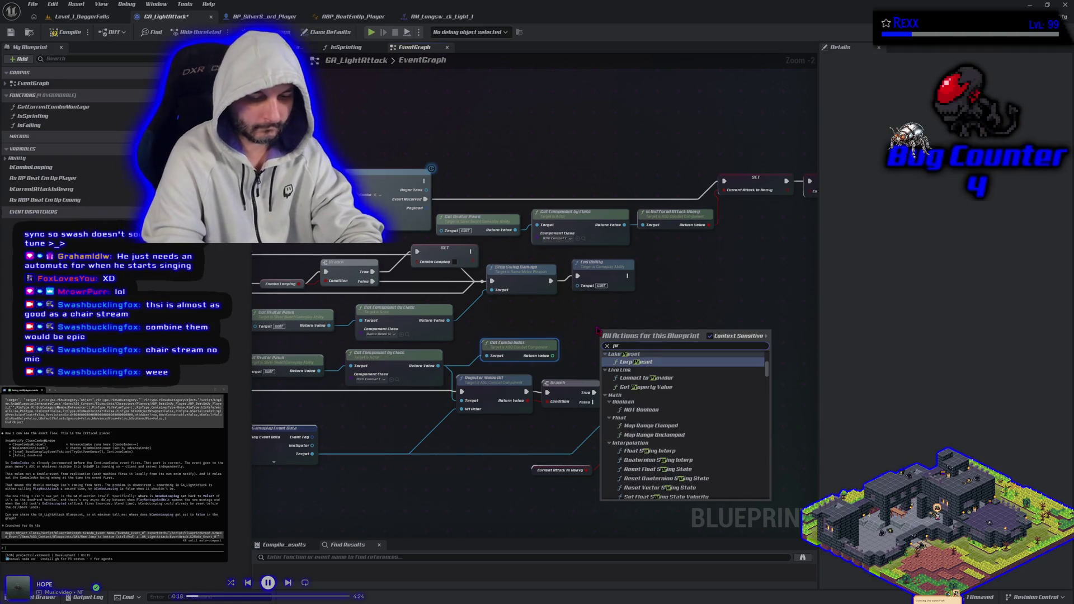
key(Return)
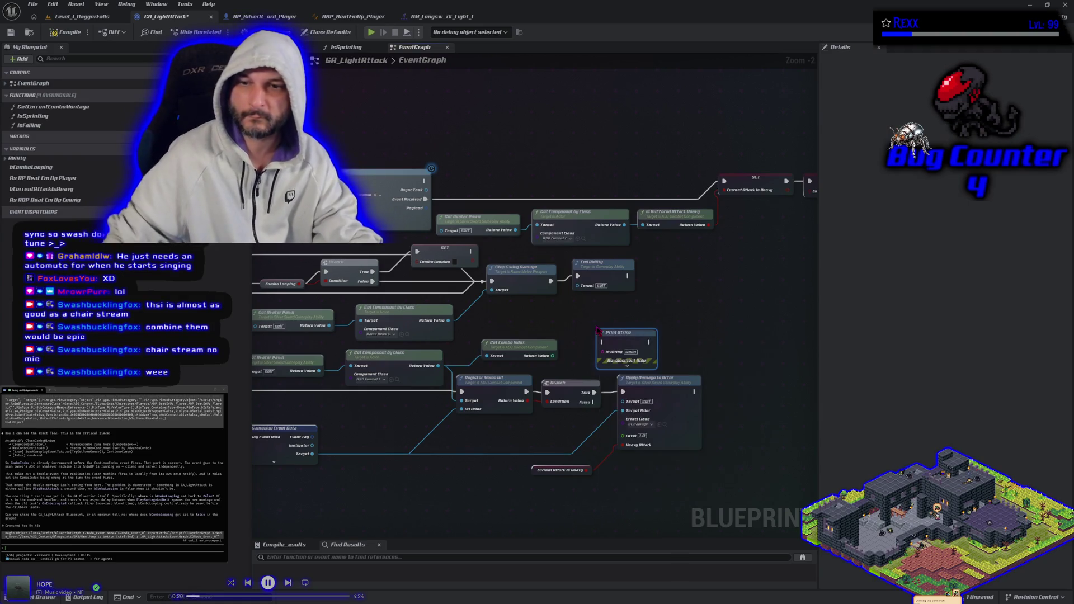
mouse_move(619, 332)
mouse_down()
mouse_move(608, 308)
mouse_move(730, 298)
mouse_up()
click(617, 341)
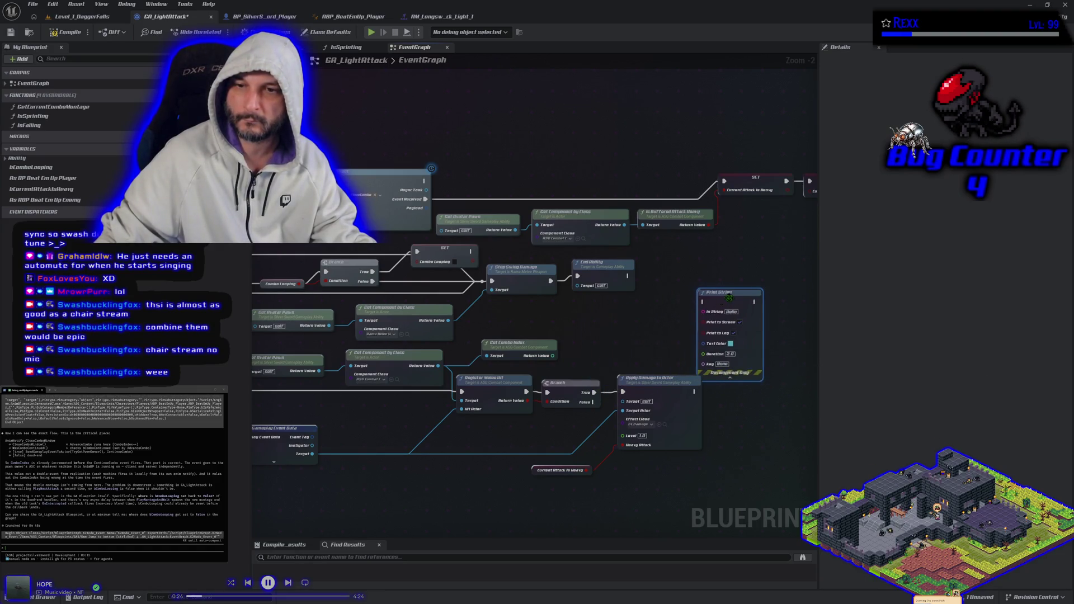
mouse_move(553, 356)
mouse_down()
mouse_move(772, 322)
mouse_move(706, 311)
mouse_up()
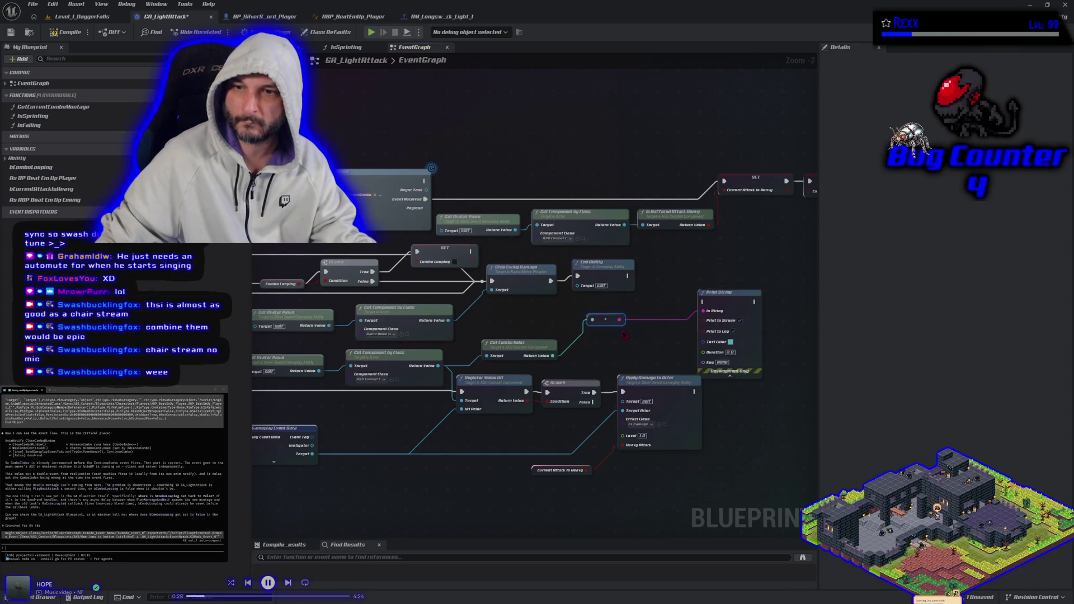
mouse_move(474, 258)
mouse_down()
mouse_move(719, 315)
mouse_move(704, 302)
mouse_up()
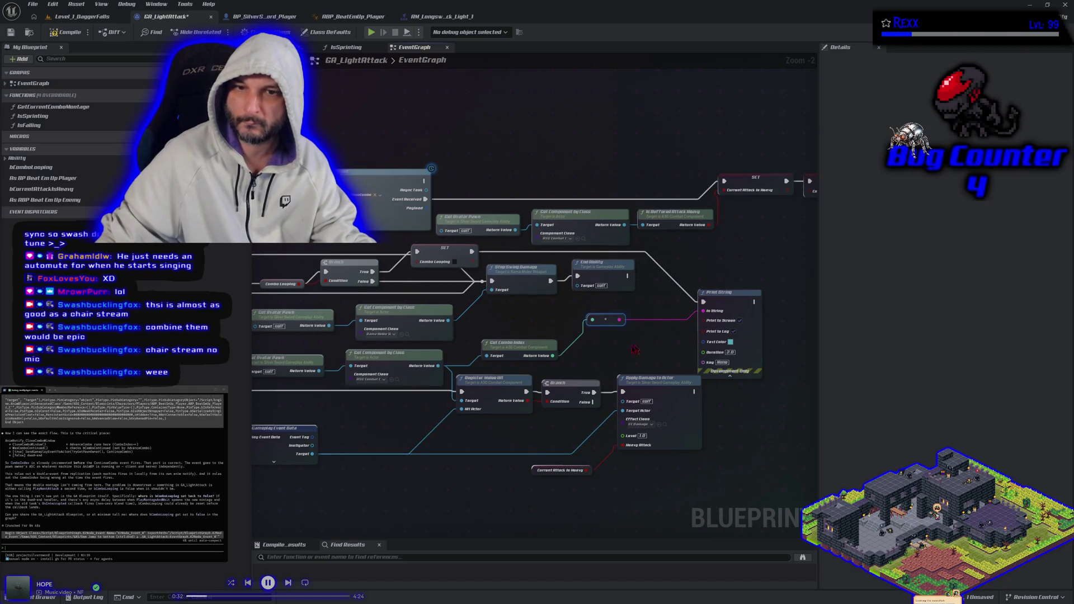
click(56, 33)
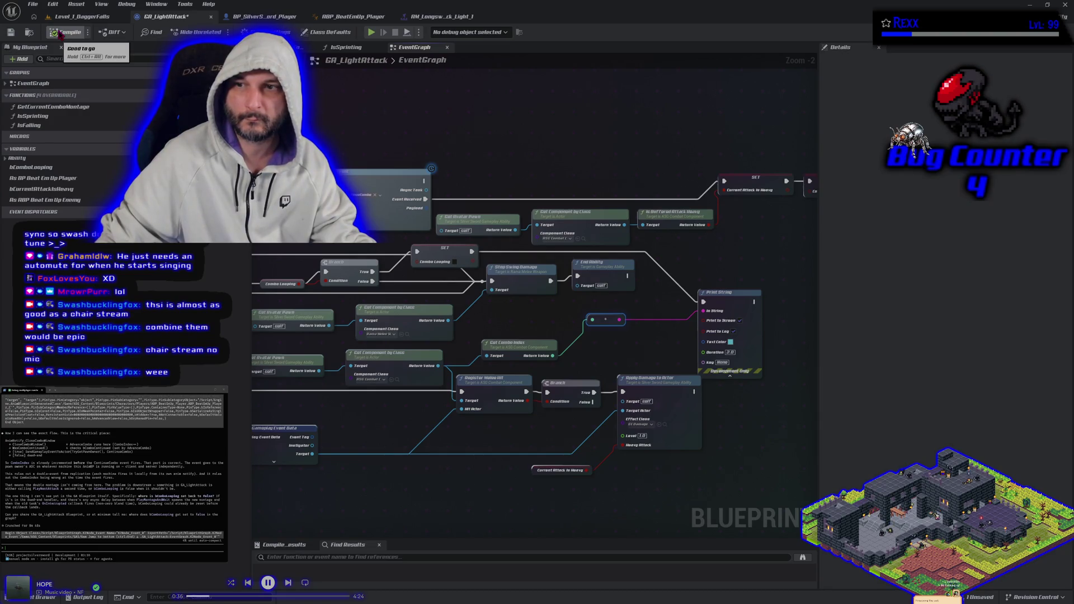
- Save GA_LightAttack and start a Play In Editor session in Level_1_DaggerFalls
click(11, 33)
click(82, 16)
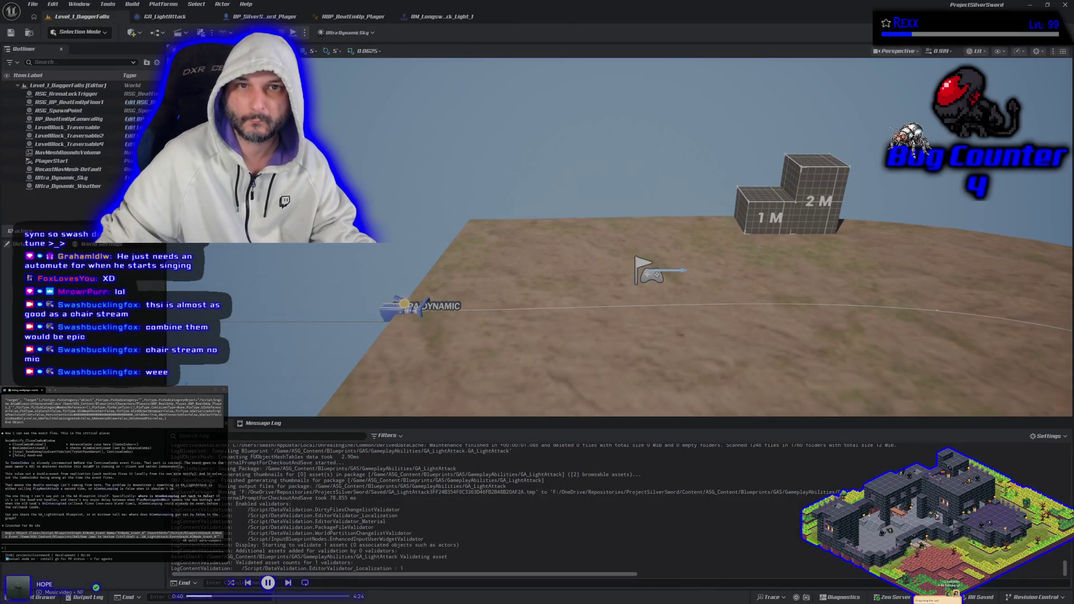
click(292, 33)
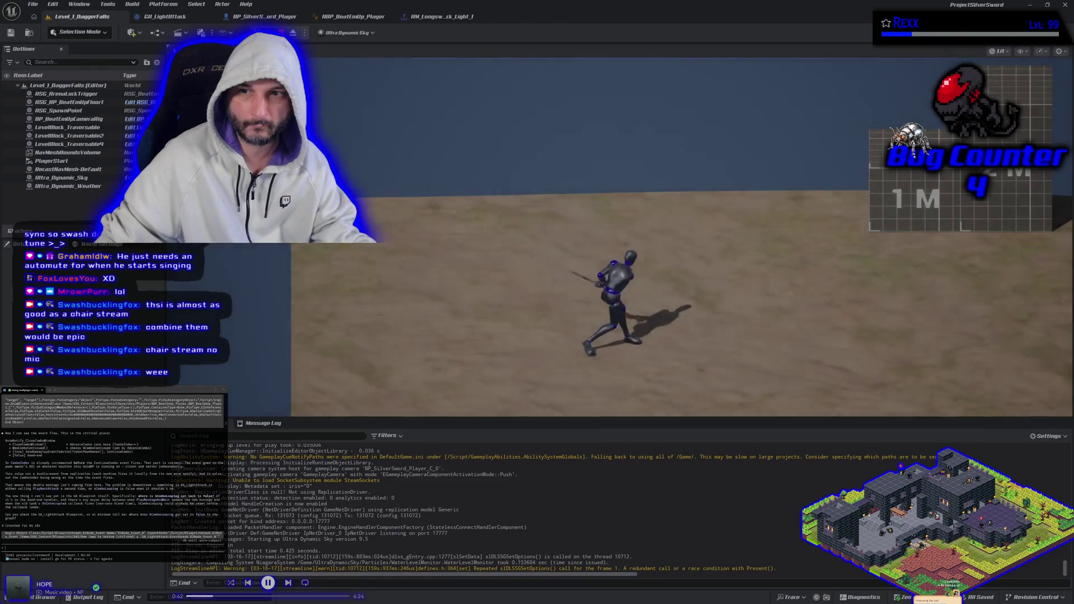
- Chain seven light attacks to log combo indices, then end play and open ABP_BeatEmUp_Player
click(682, 238)
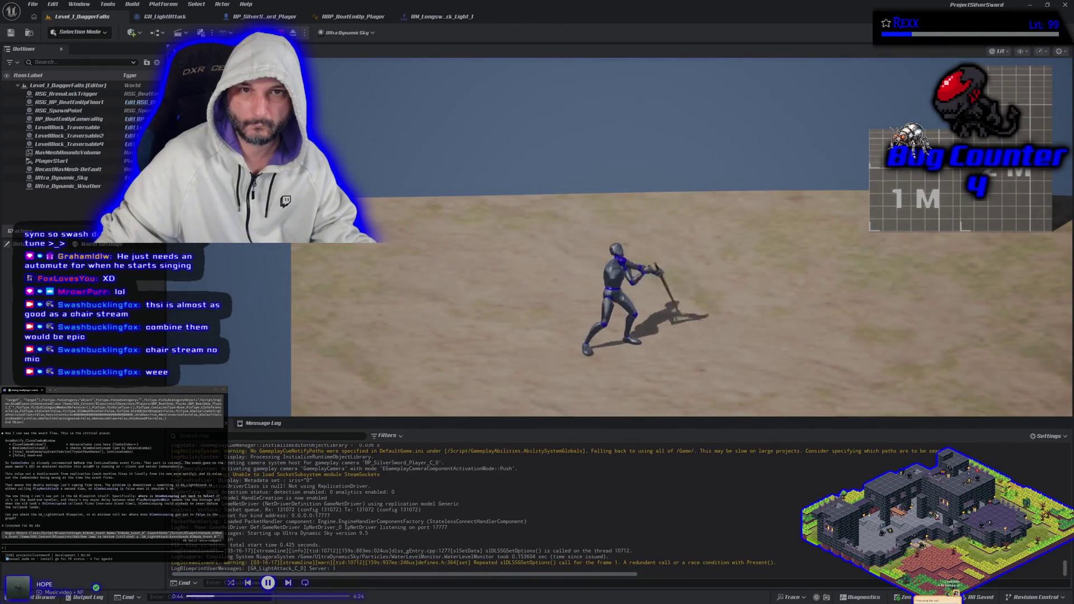
click(682, 238)
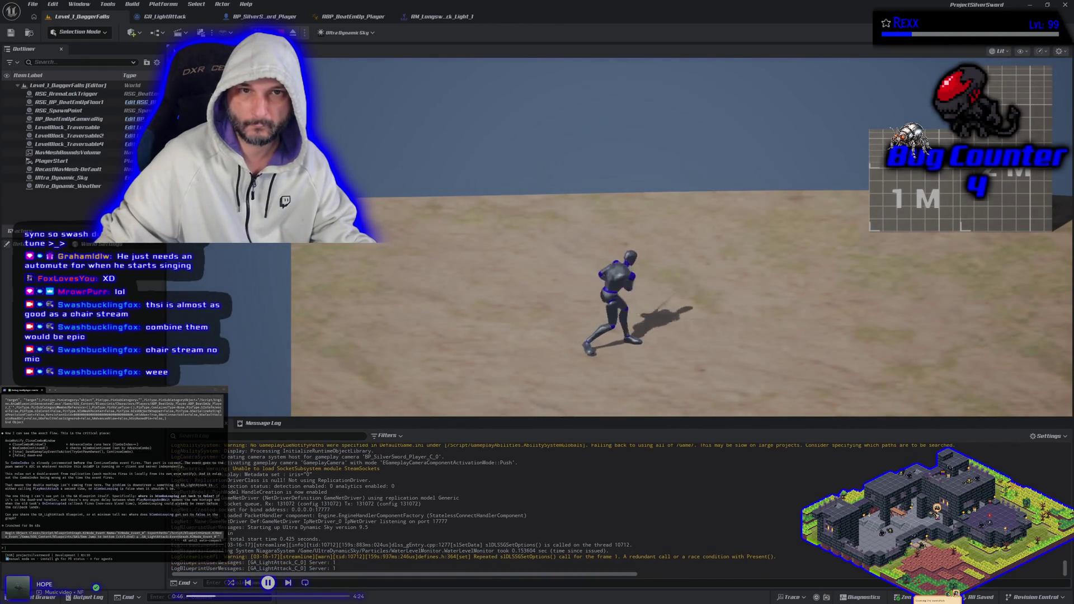
click(682, 238)
click(682, 238)
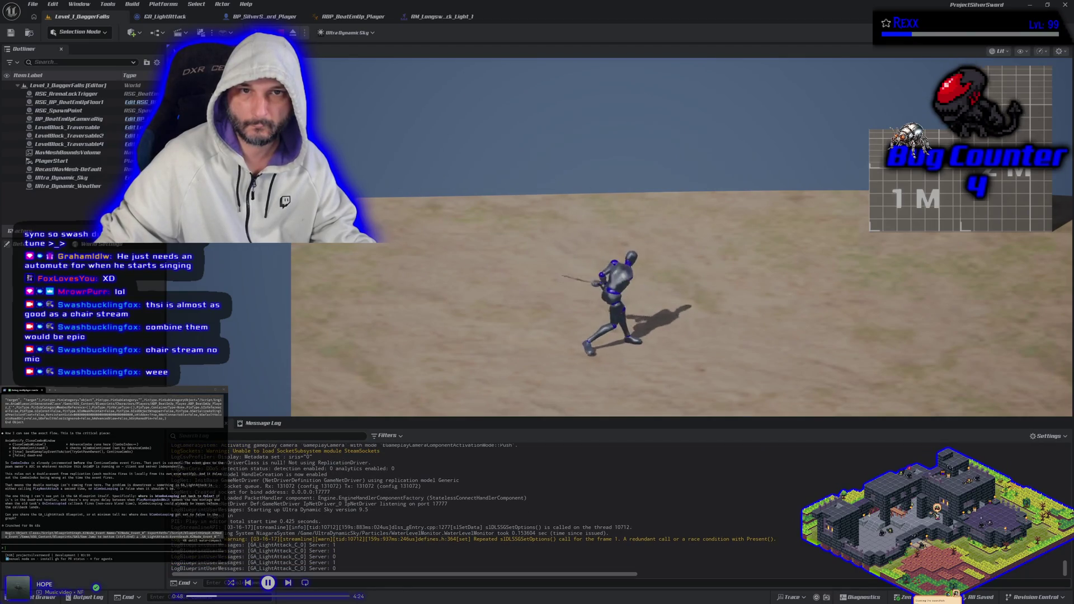
click(682, 237)
click(682, 238)
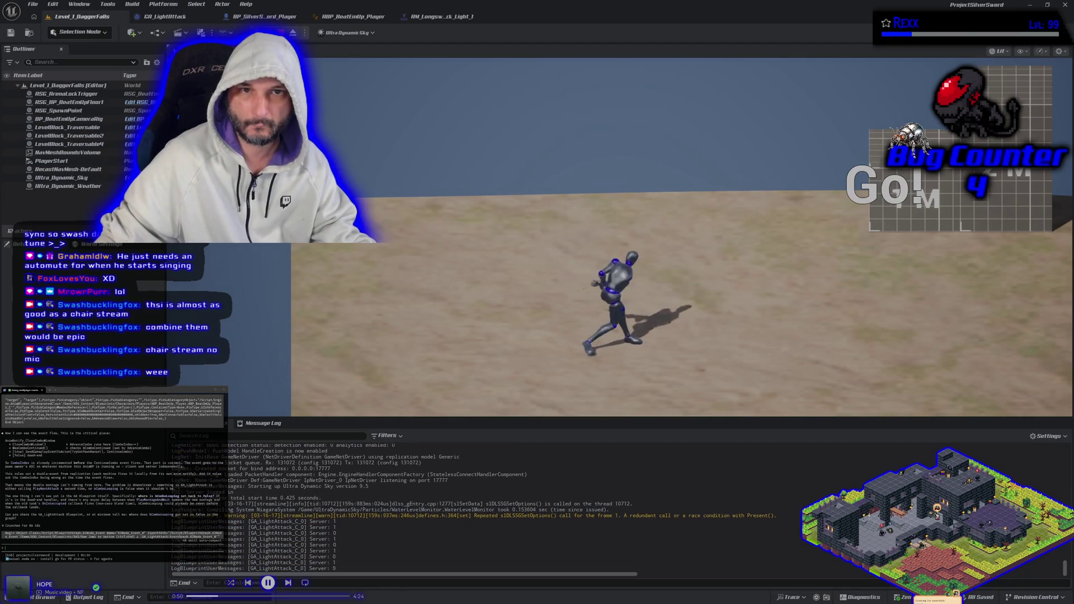
click(681, 237)
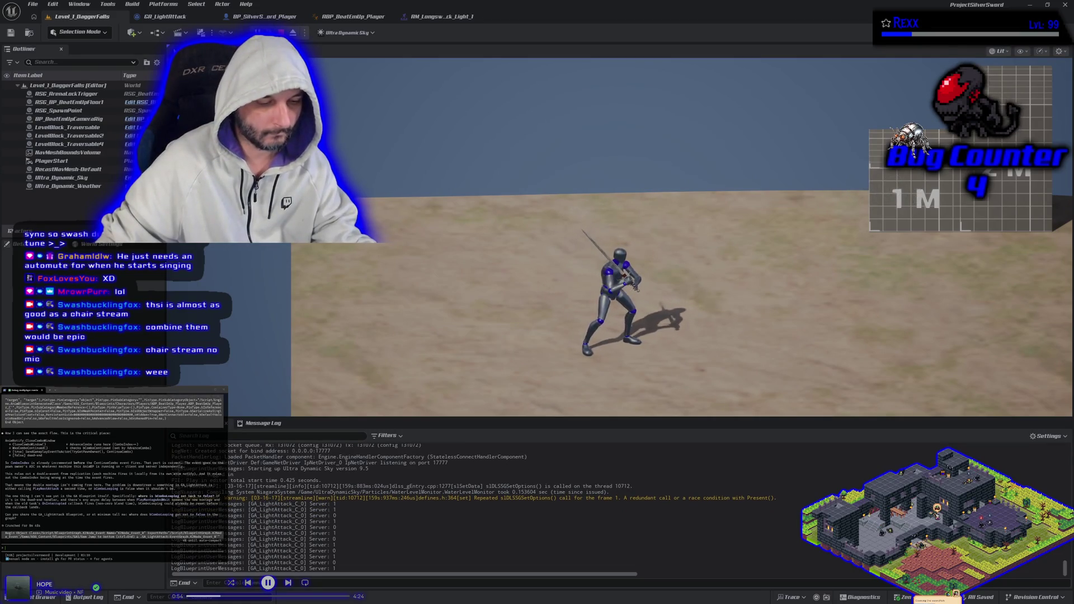
key(Escape)
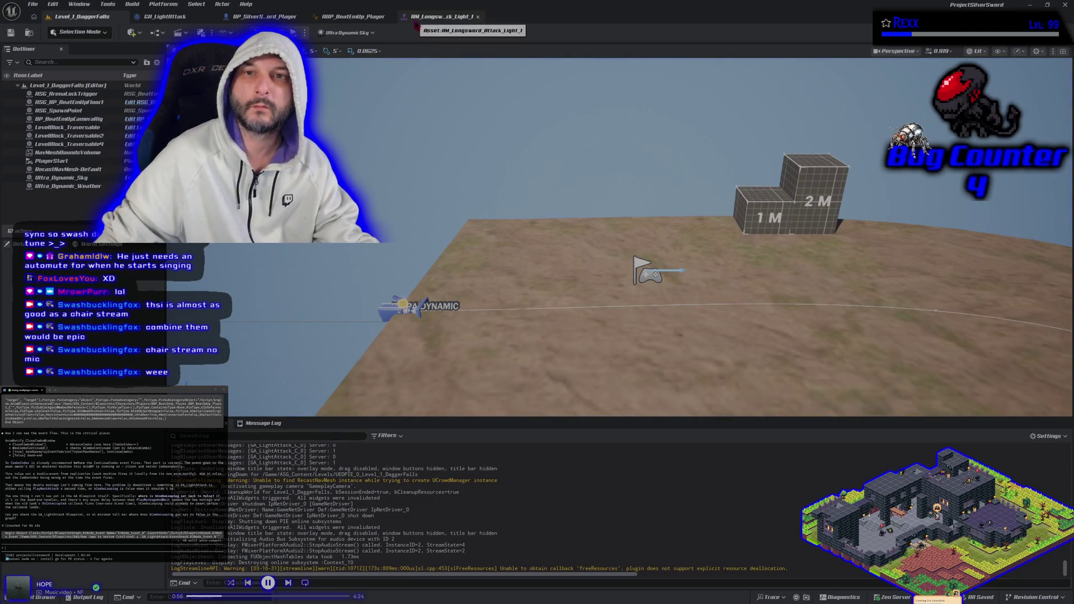
click(361, 22)
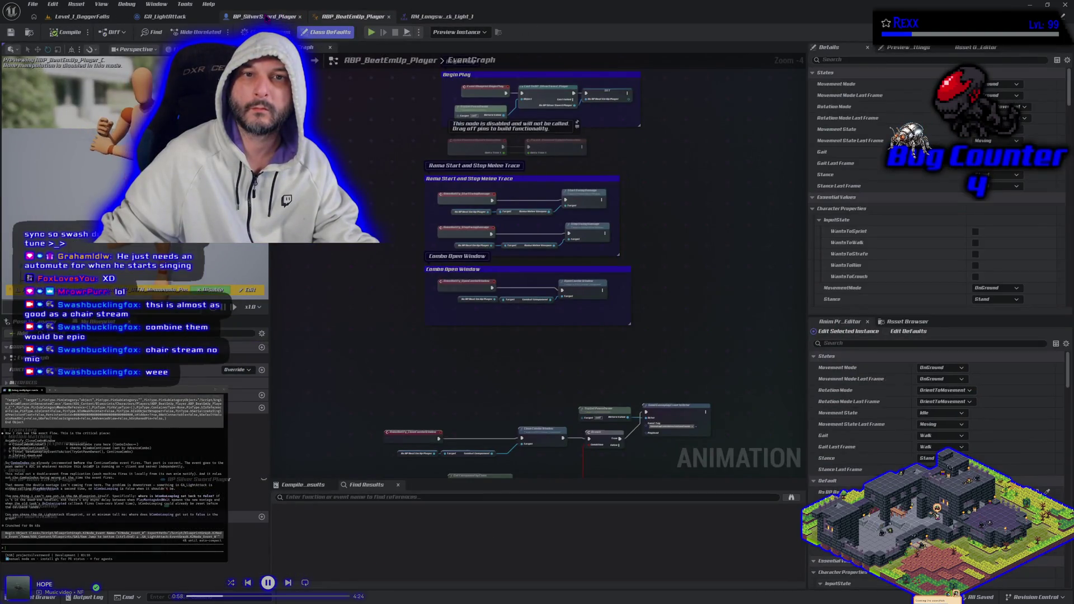
- In GA_LightAttack, unlink Get Combo Index and Print String and select both nodes
click(263, 16)
click(185, 18)
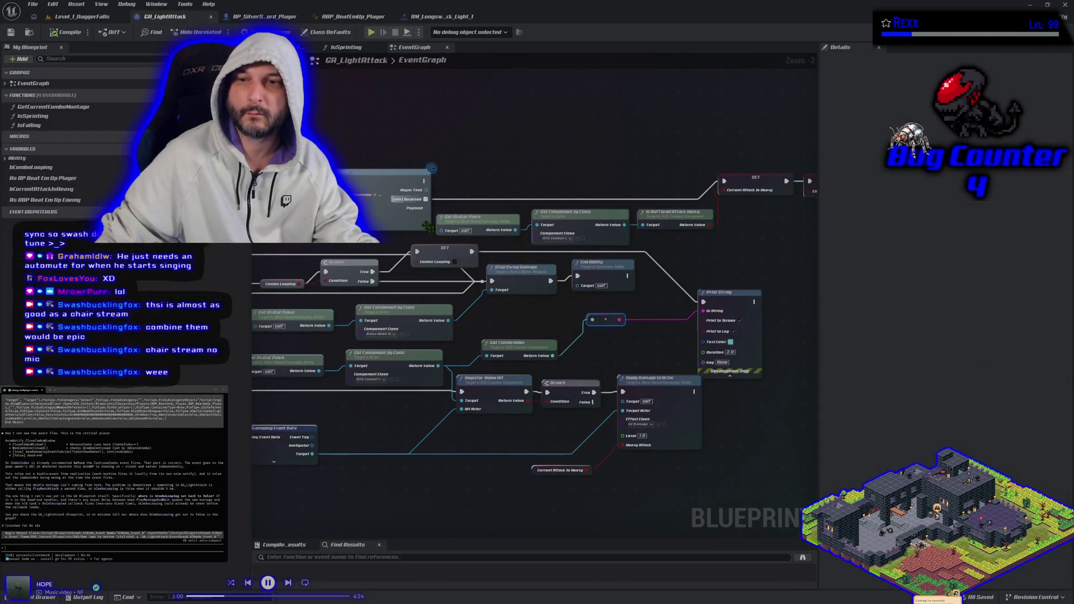
drag(545, 344, 407, 330)
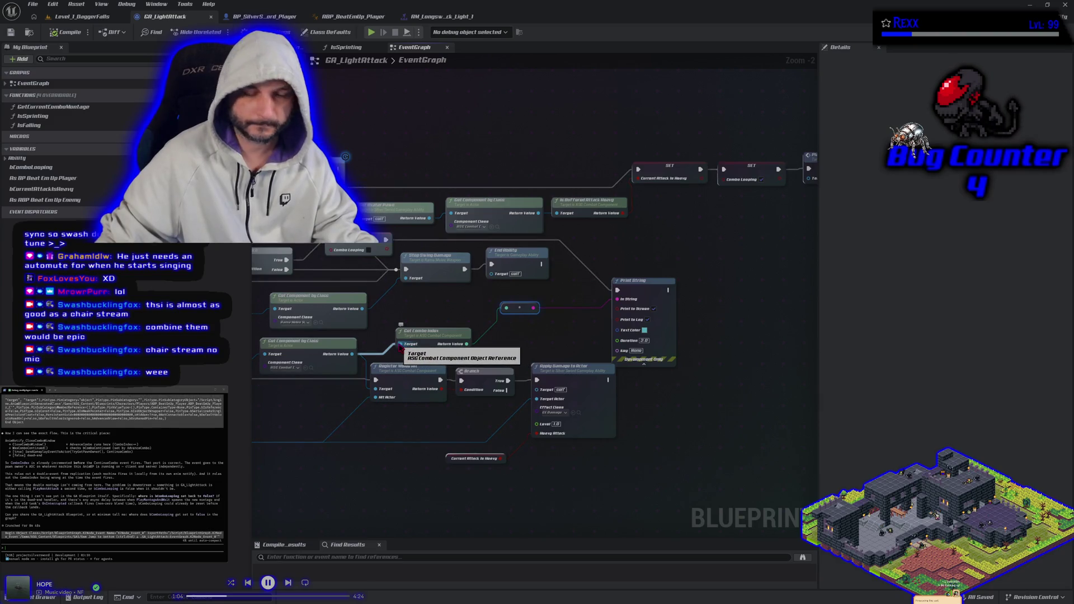
alt+click(408, 349)
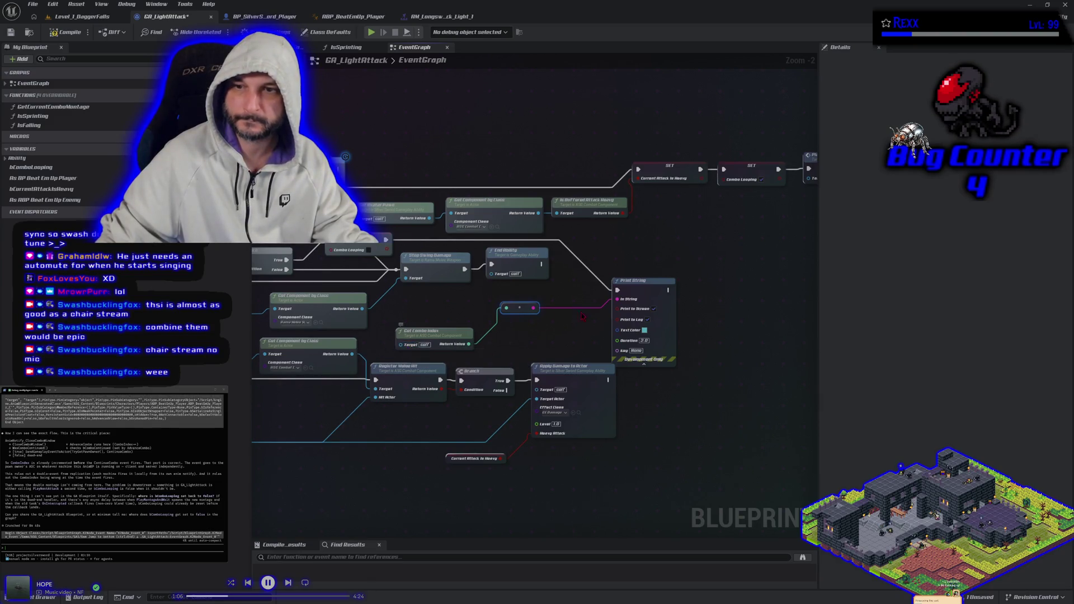
alt+click(617, 289)
drag(433, 333, 483, 323)
drag(474, 285, 647, 341)
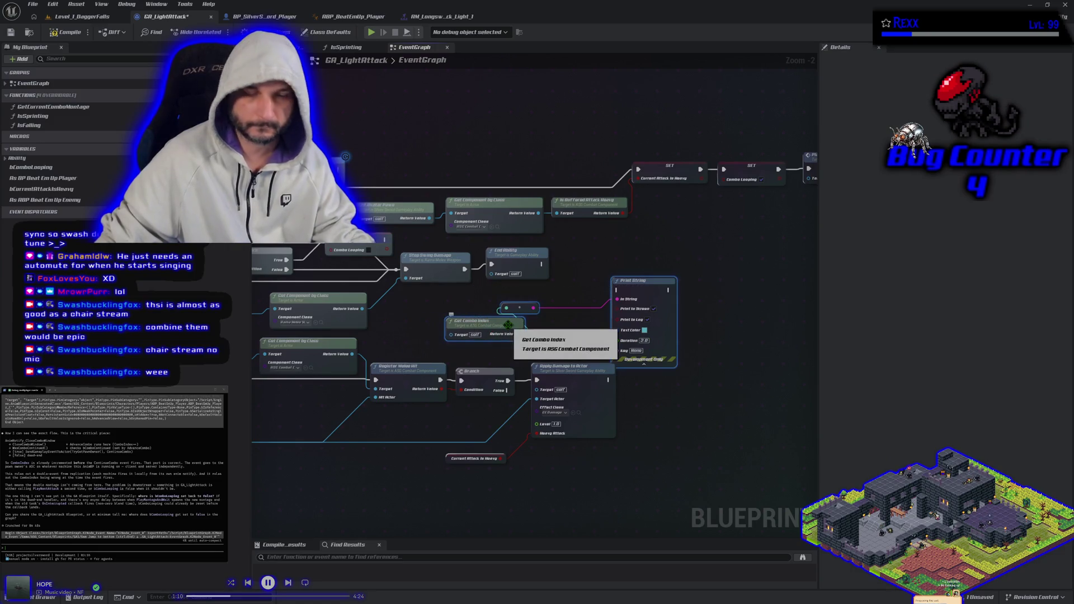
- Paste the nodes before the Sequence node, route the incoming exec into Print String, and compile
scroll(622, 325, down, 2)
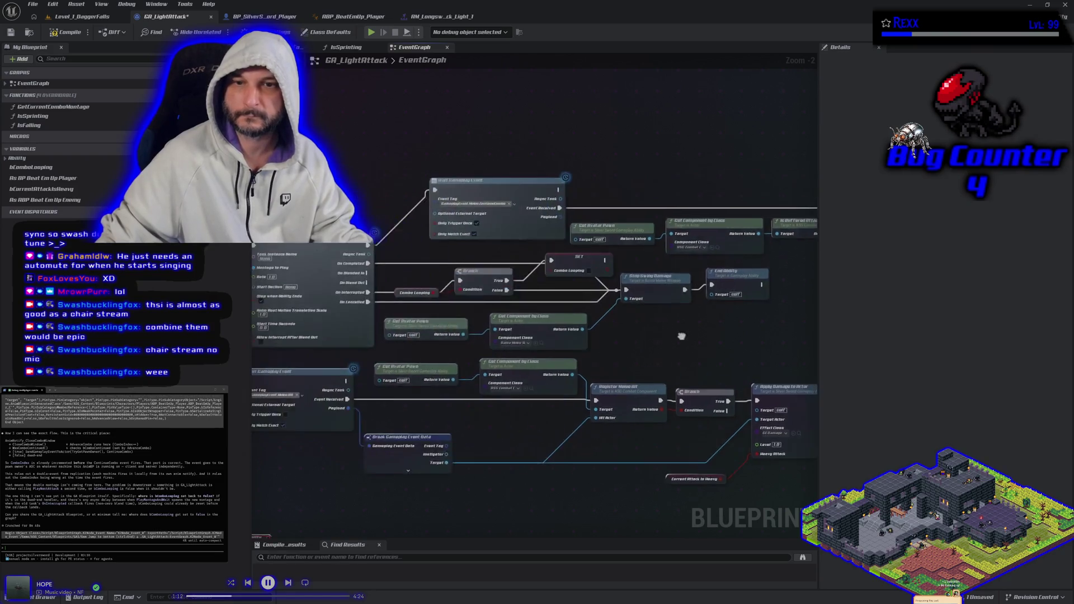
drag(623, 325, 775, 319)
drag(487, 280, 407, 251)
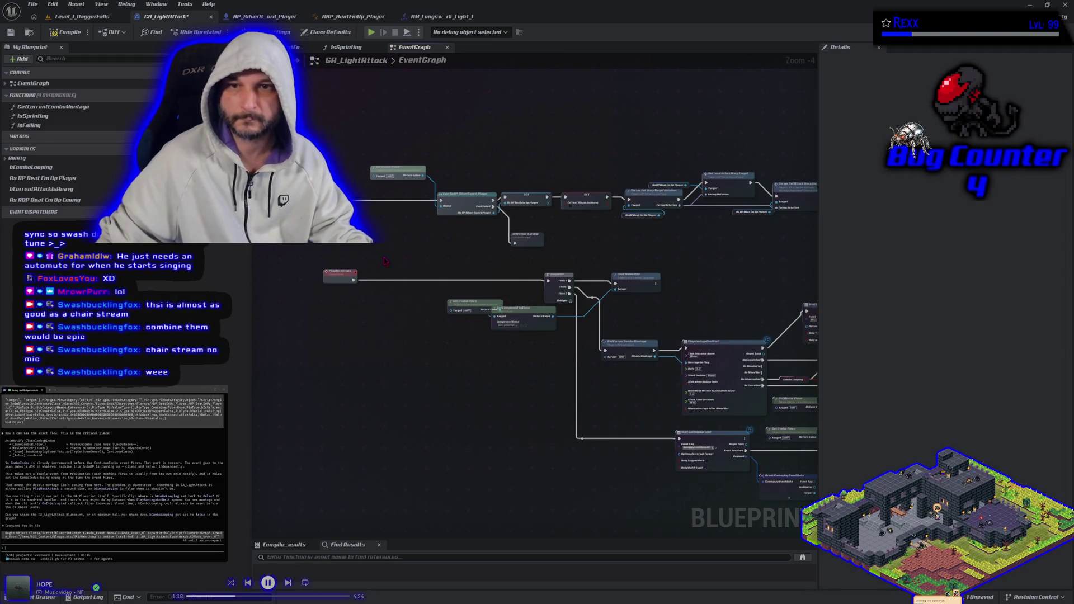
key(ctrl+v)
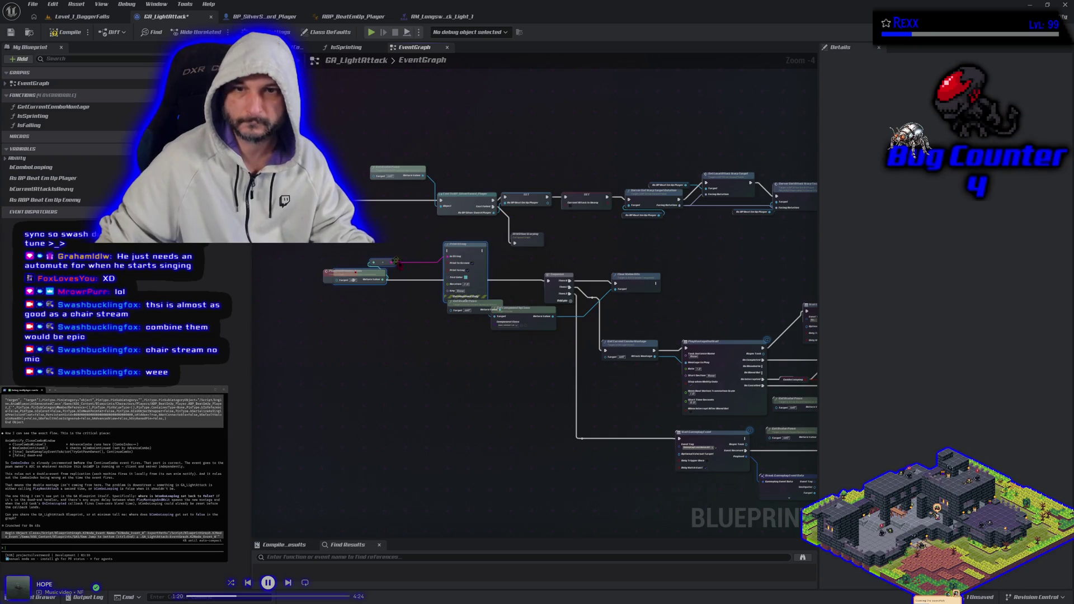
mouse_move(461, 252)
mouse_down()
mouse_move(411, 284)
mouse_move(403, 268)
mouse_move(395, 274)
mouse_up()
ctrl+click(553, 282)
drag(553, 282, 476, 285)
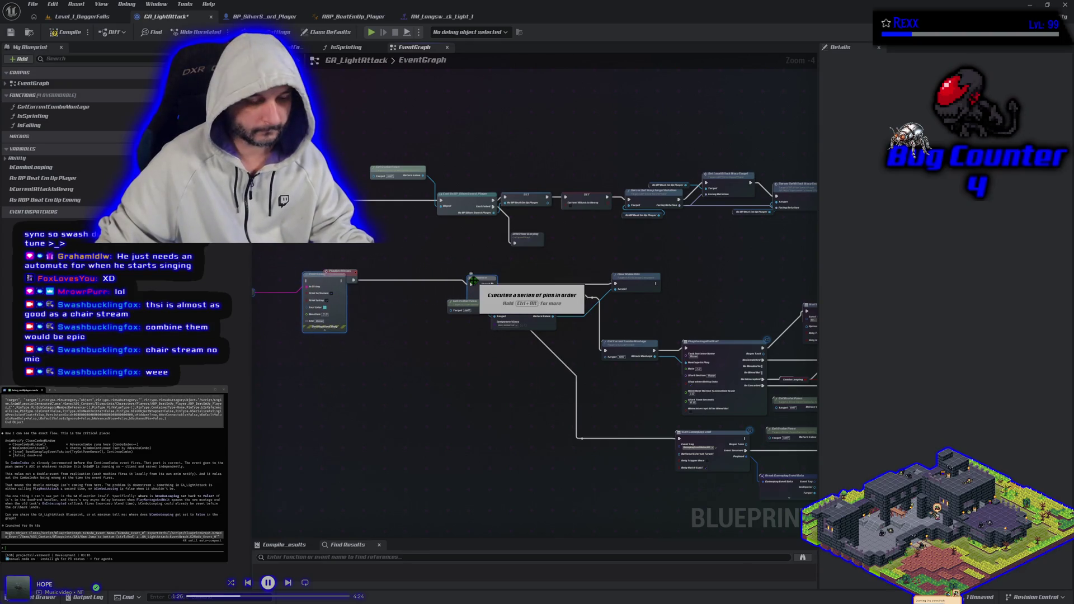
key(ctrl+z)
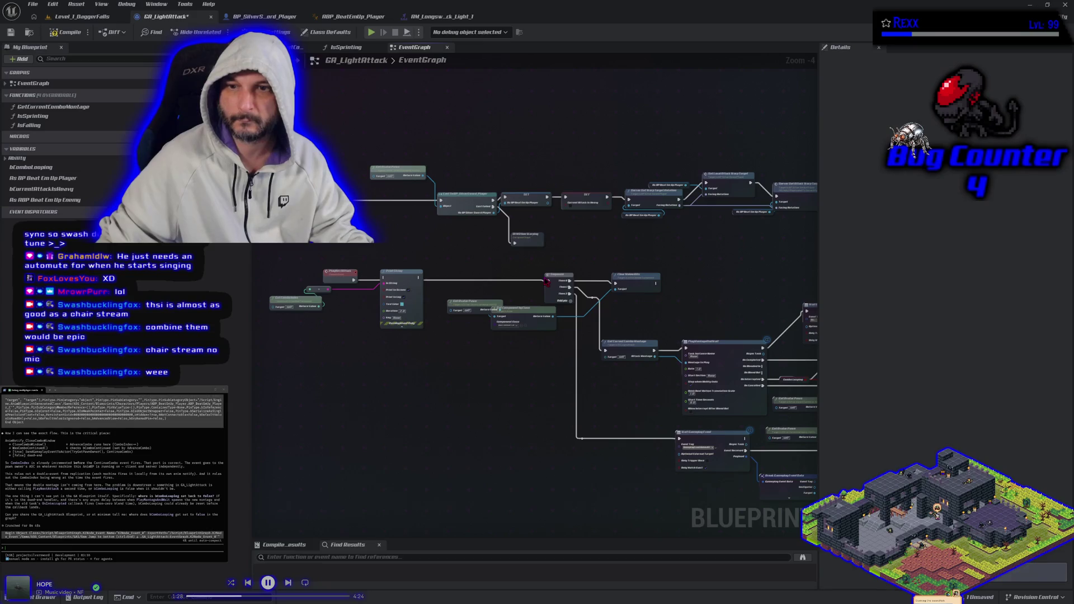
mouse_move(547, 281)
mouse_down()
mouse_move(390, 282)
mouse_move(551, 287)
mouse_up()
click(73, 31)
drag(285, 343, 360, 344)
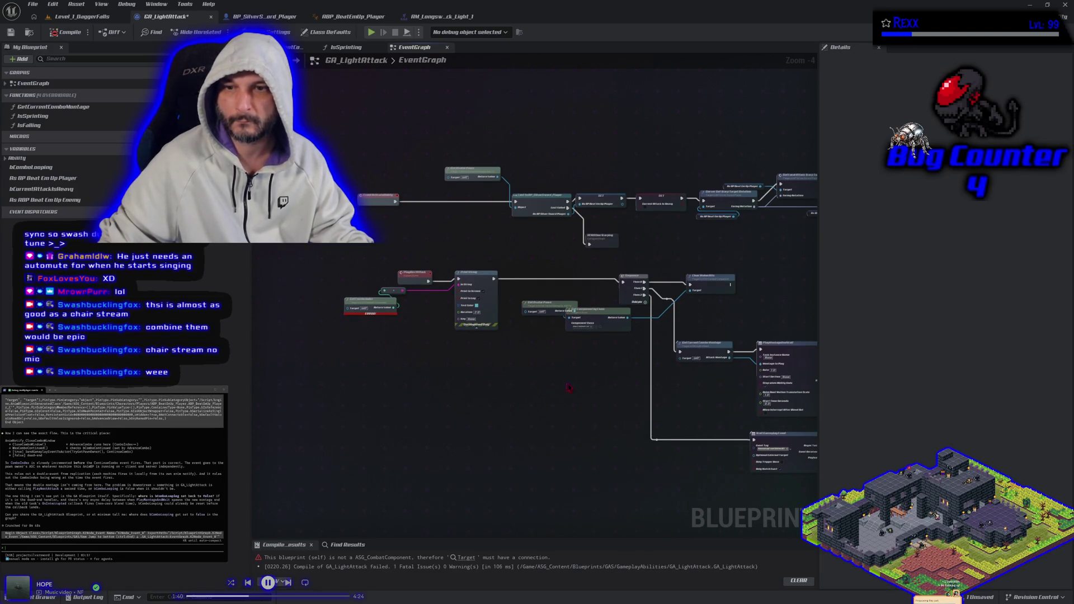
- Paste Get Avatar Pawn and Get Component by Class to feed Get Combo Index's Target, then recompile
scroll(598, 369, up, 2)
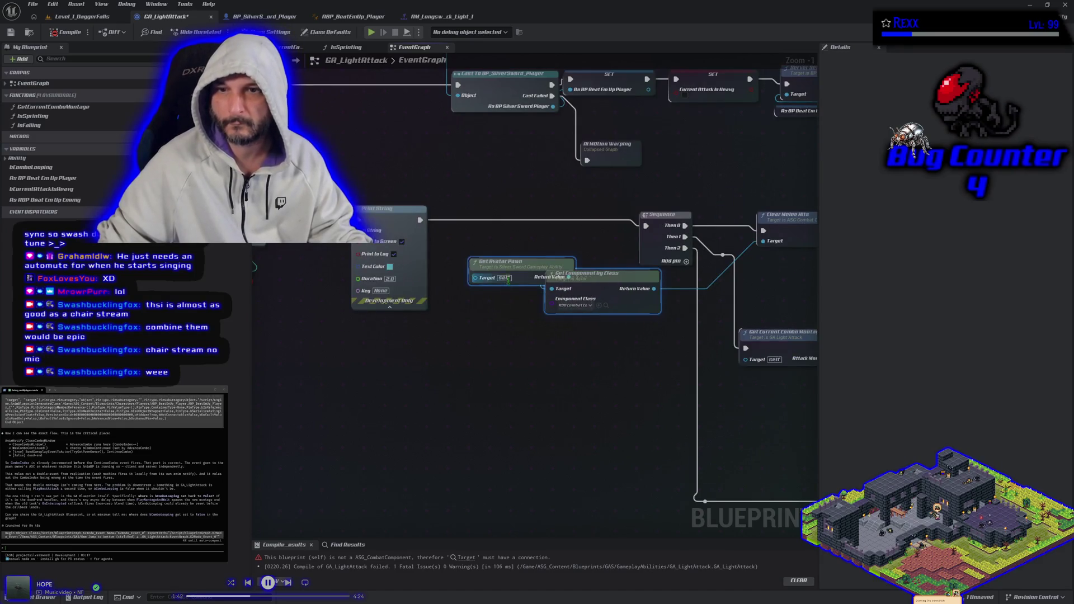
scroll(655, 401, up, 1)
drag(654, 401, 693, 422)
mouse_move(333, 270)
mouse_down()
mouse_move(494, 324)
mouse_move(652, 352)
mouse_move(601, 387)
mouse_move(566, 393)
mouse_up()
key(ctrl+v)
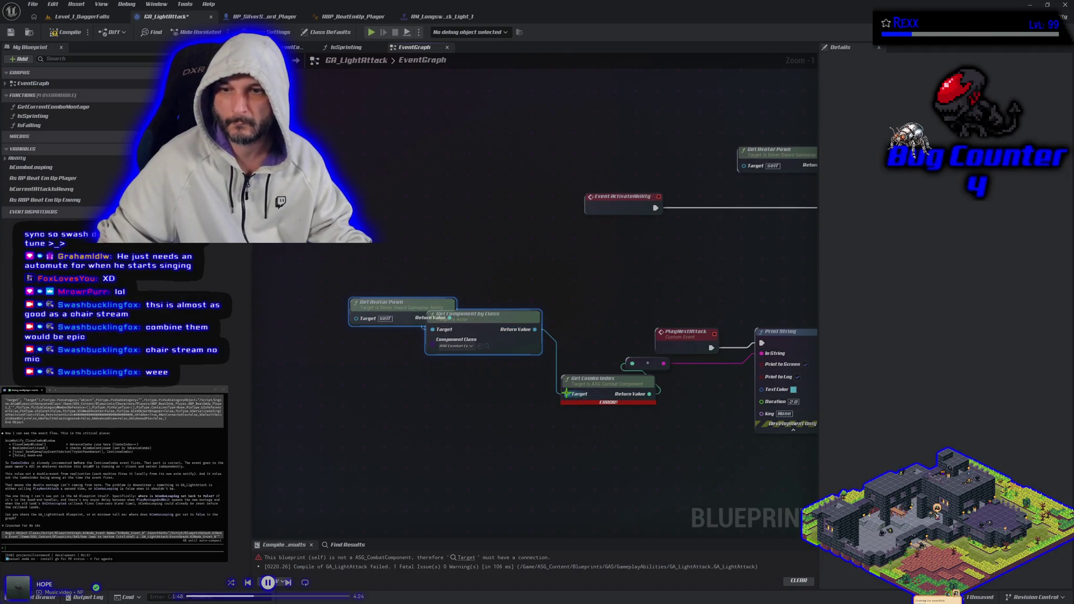
click(66, 32)
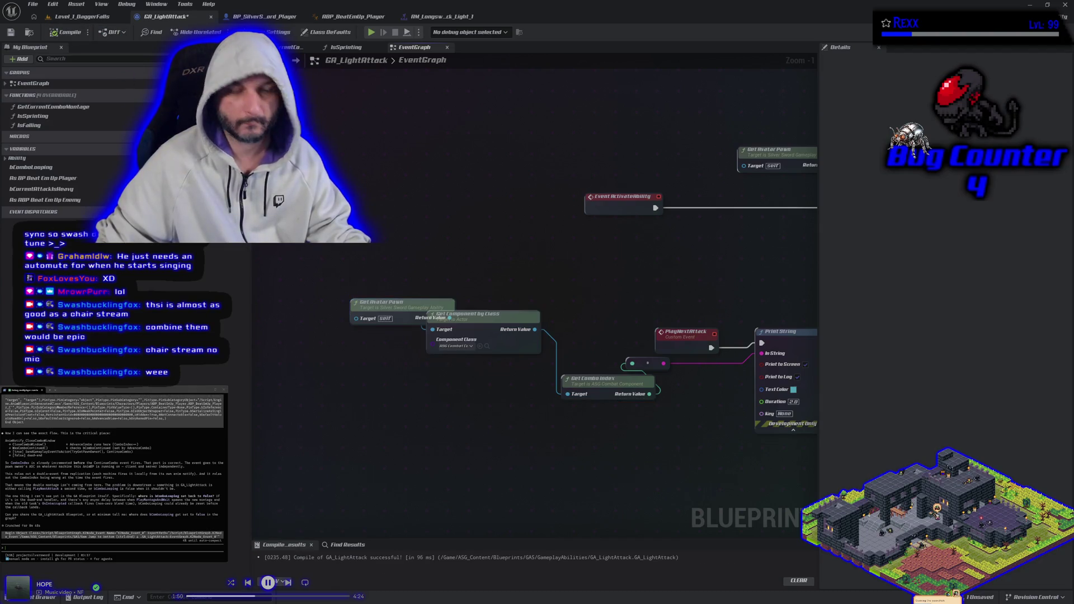
- Save GA_LightAttack with Ctrl+S and return to the Level_1_DaggerFalls level
click(326, 32)
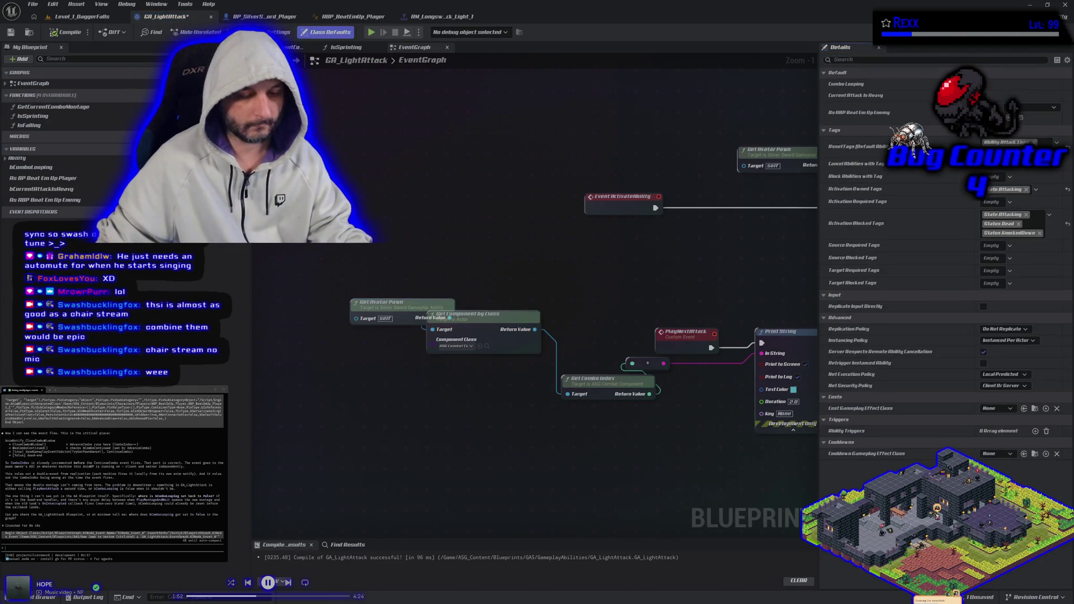
key(ctrl+s)
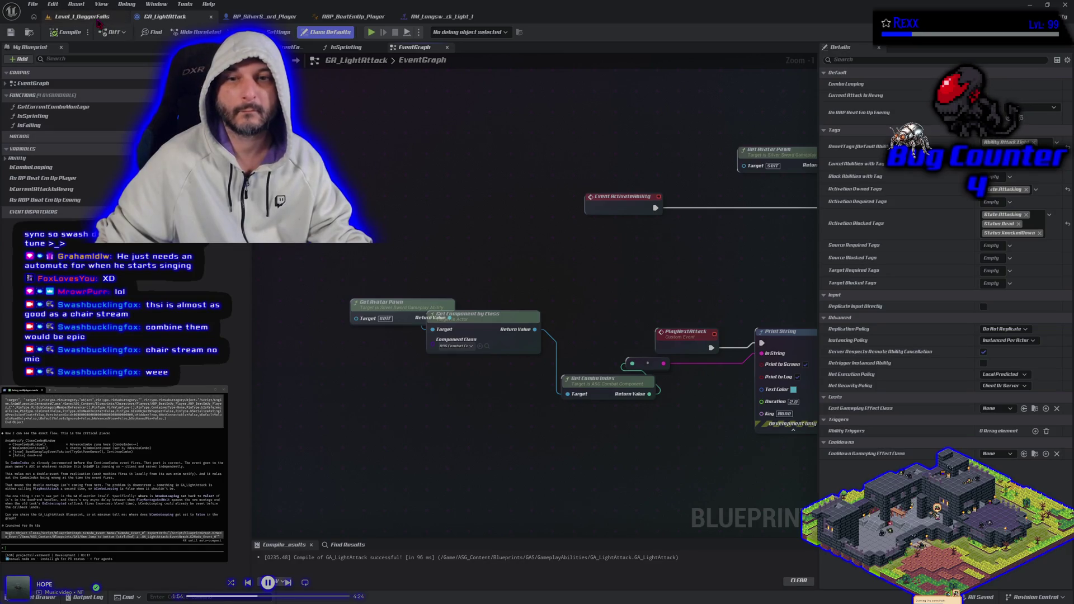
click(93, 18)
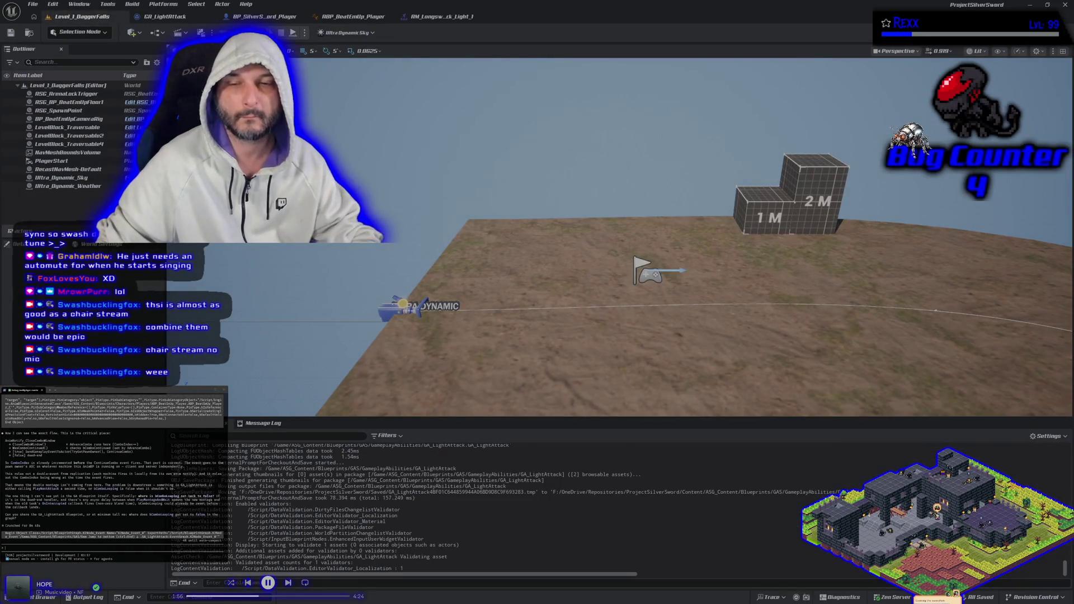
- Run Play-in-Editor and chain repeated light attacks, checking GA_LightAttack logs combo indices 0 and 1
key(alt+p)
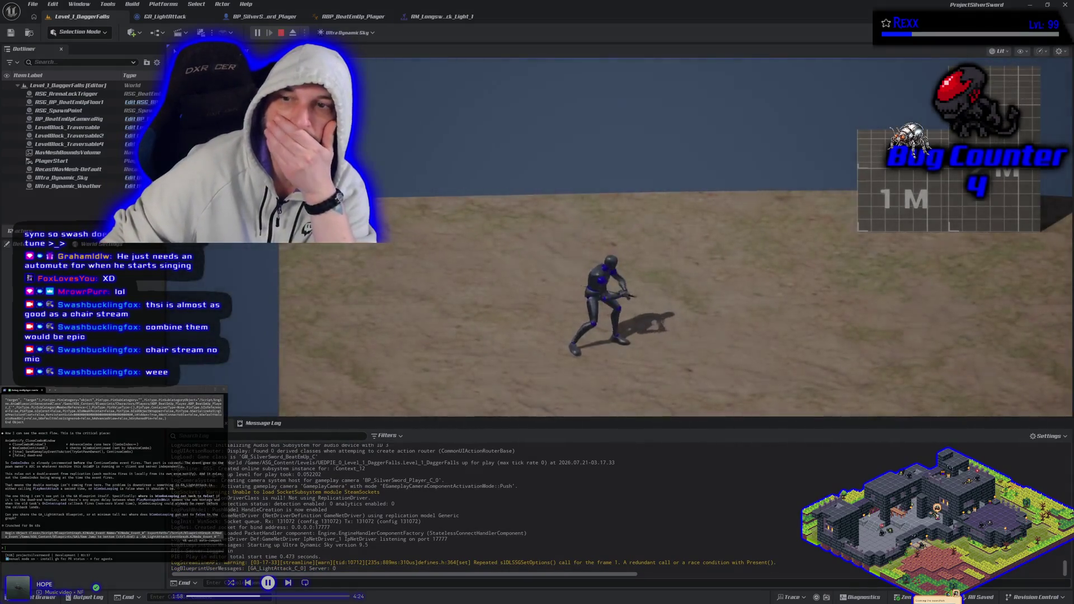
click(676, 237)
click(676, 238)
click(676, 237)
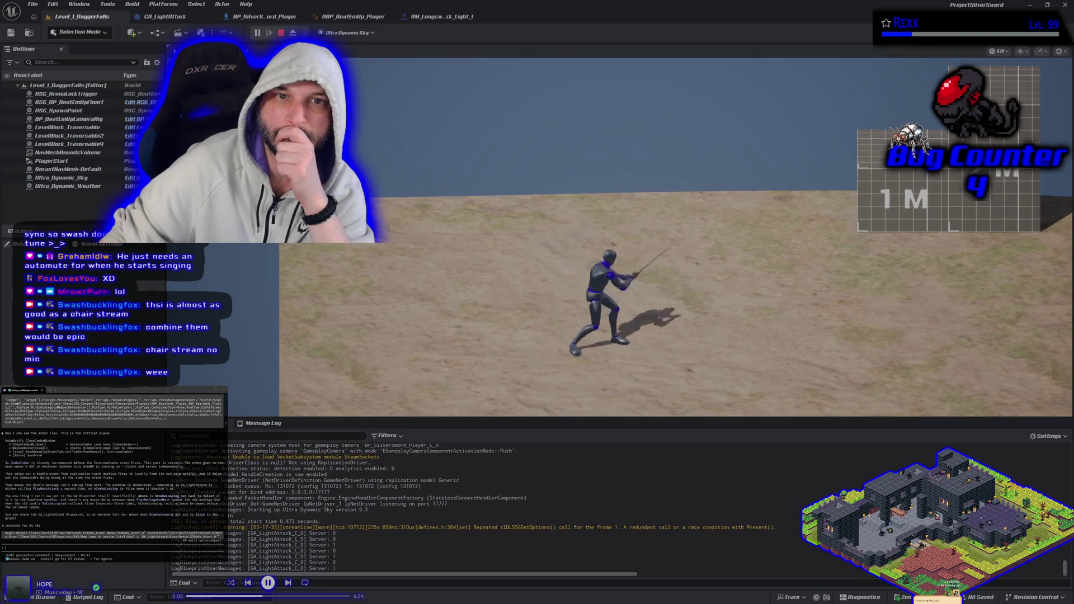
click(676, 237)
click(676, 238)
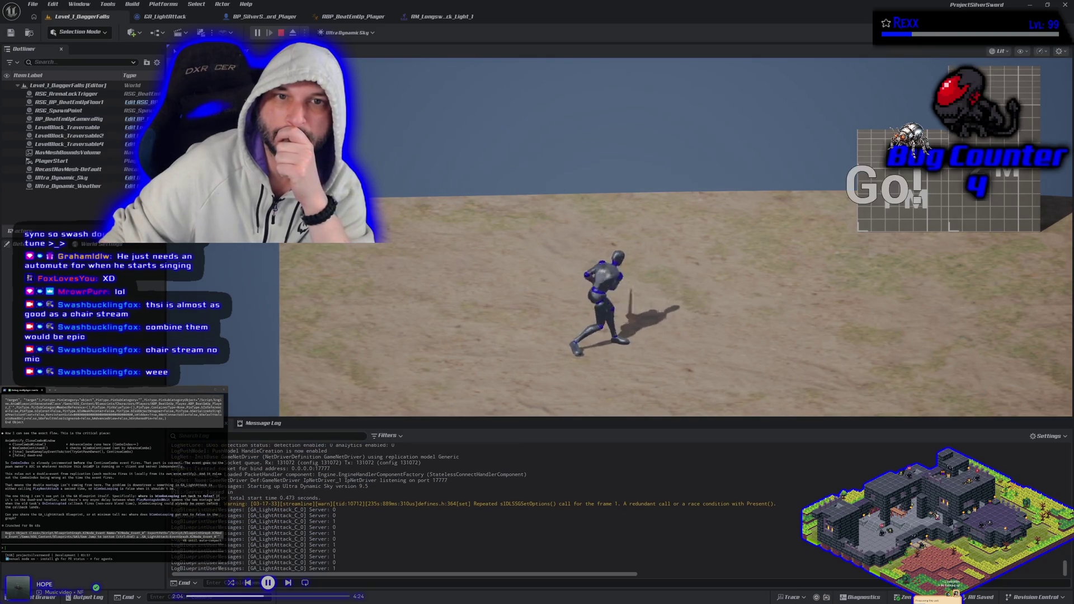
click(676, 237)
click(676, 237)
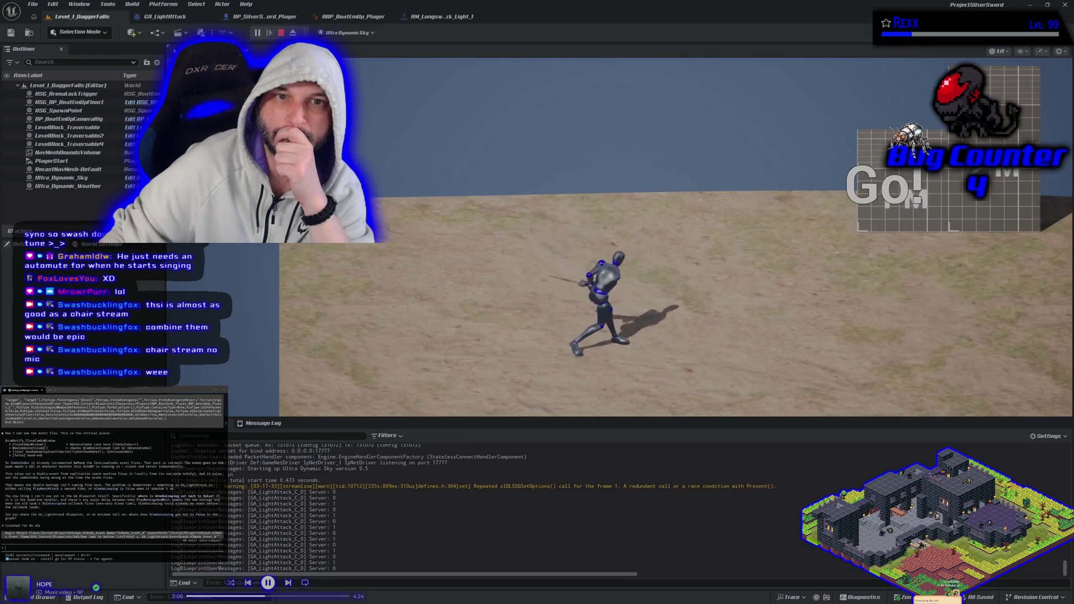
click(676, 237)
click(676, 237)
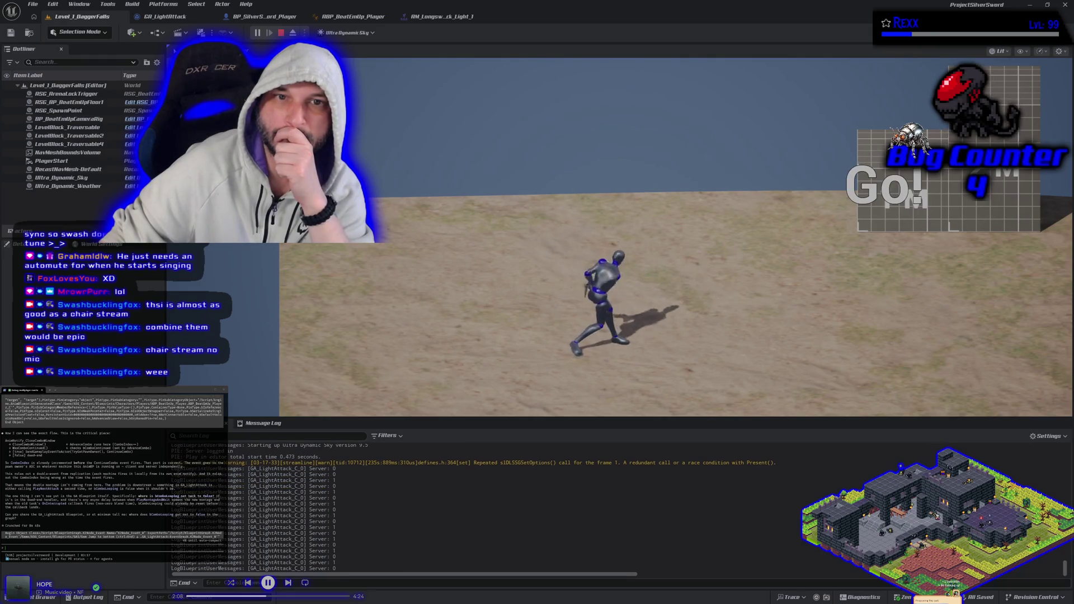
click(676, 237)
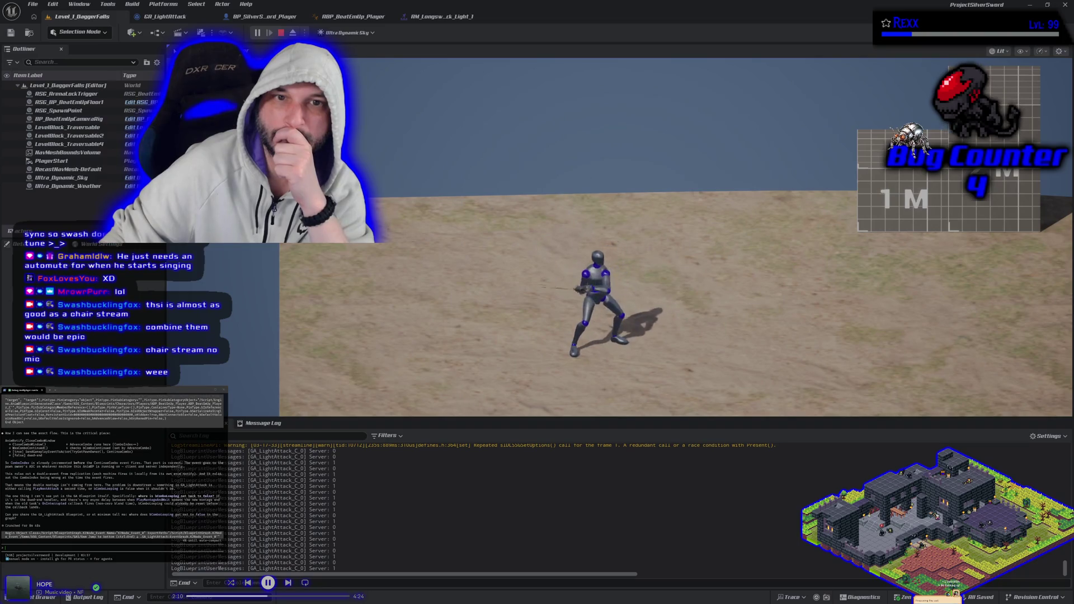
click(676, 237)
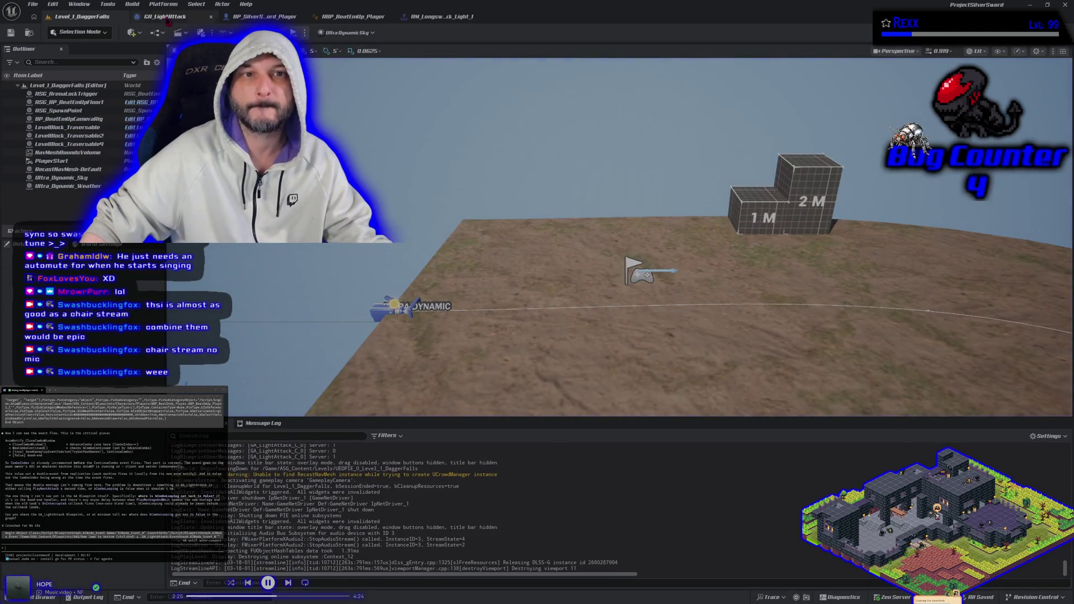
- Change GA_LightAttack's Print String text colour to blue, then compile and save the ability
click(163, 17)
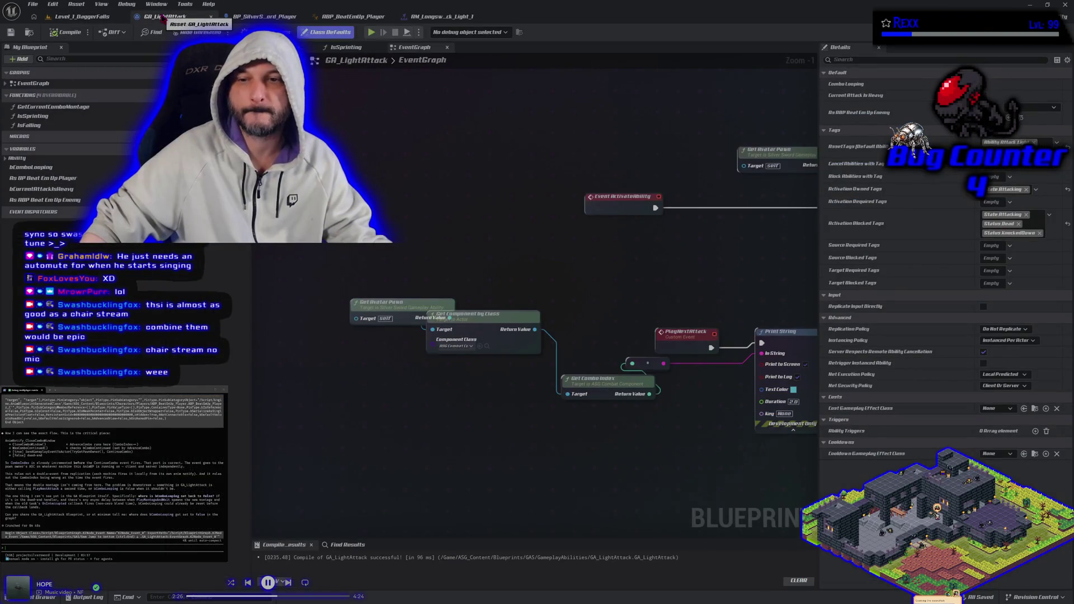
drag(658, 303, 425, 234)
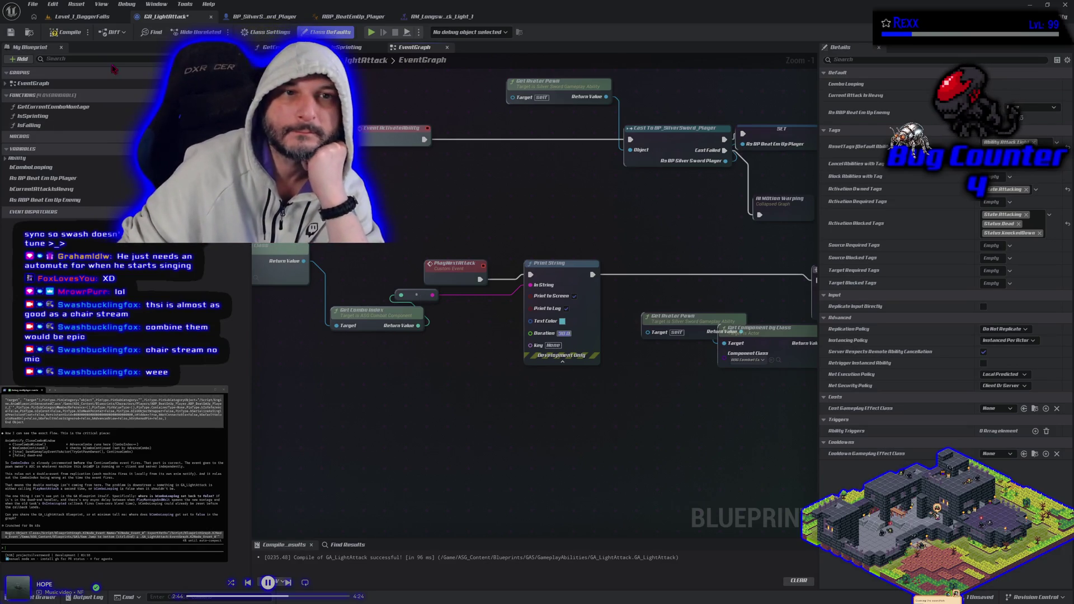
click(67, 32)
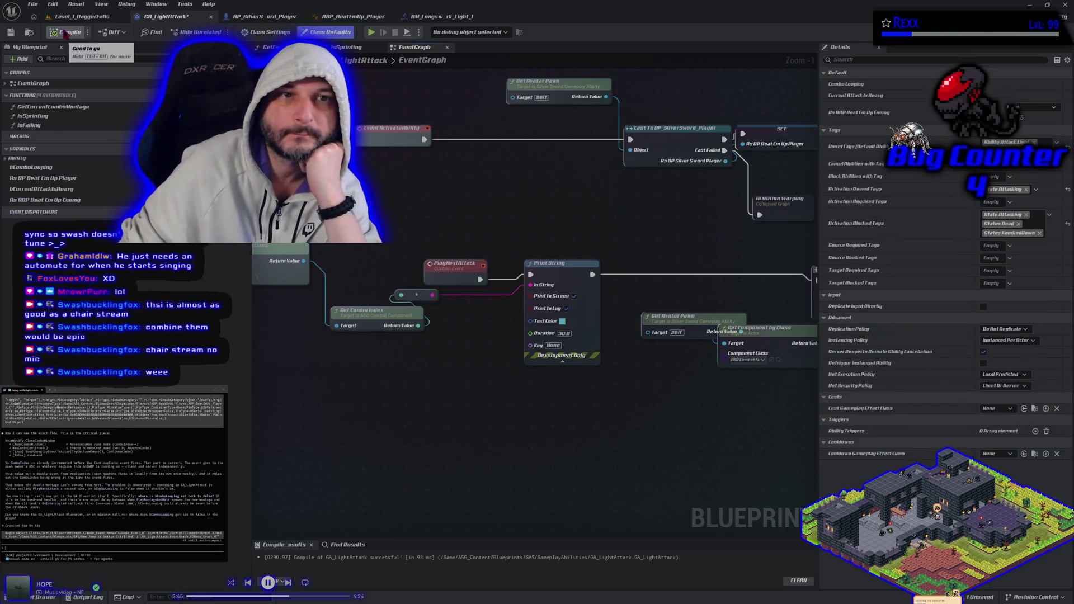
click(562, 322)
drag(616, 455, 570, 450)
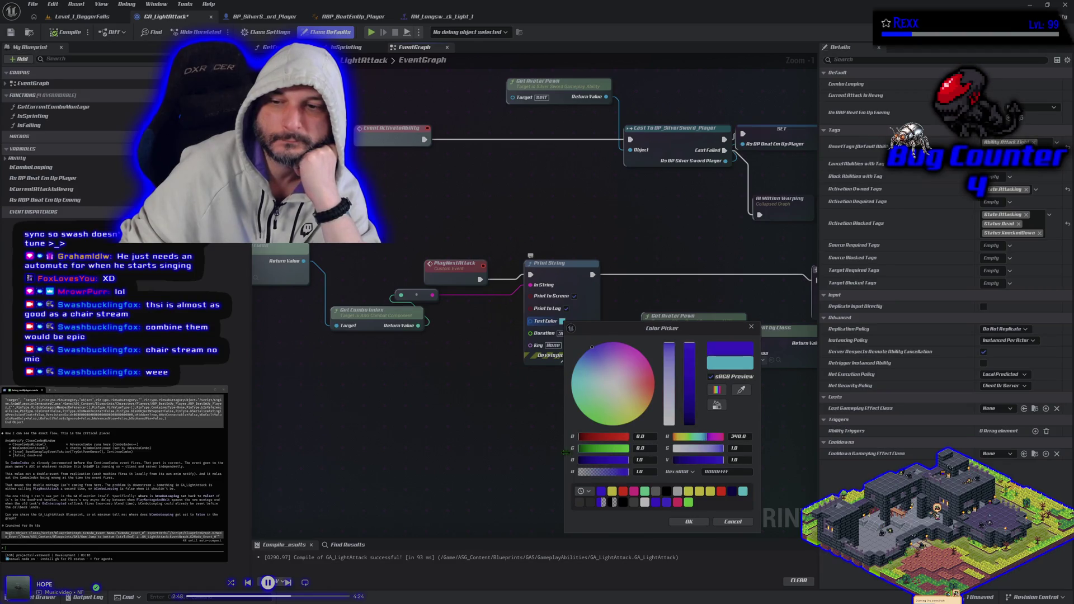
click(705, 524)
click(66, 32)
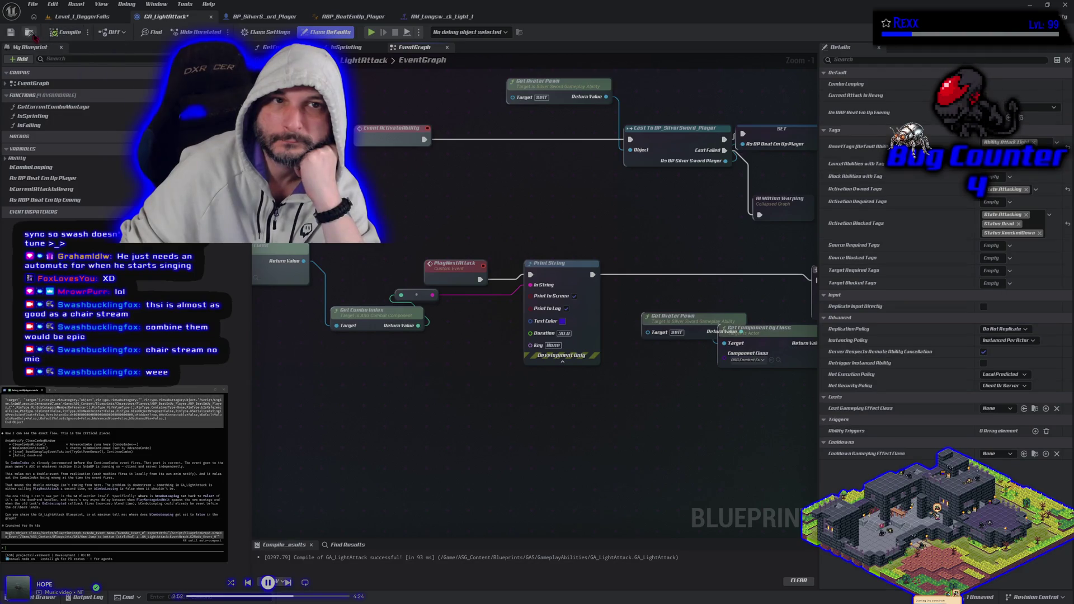
click(11, 31)
click(83, 17)
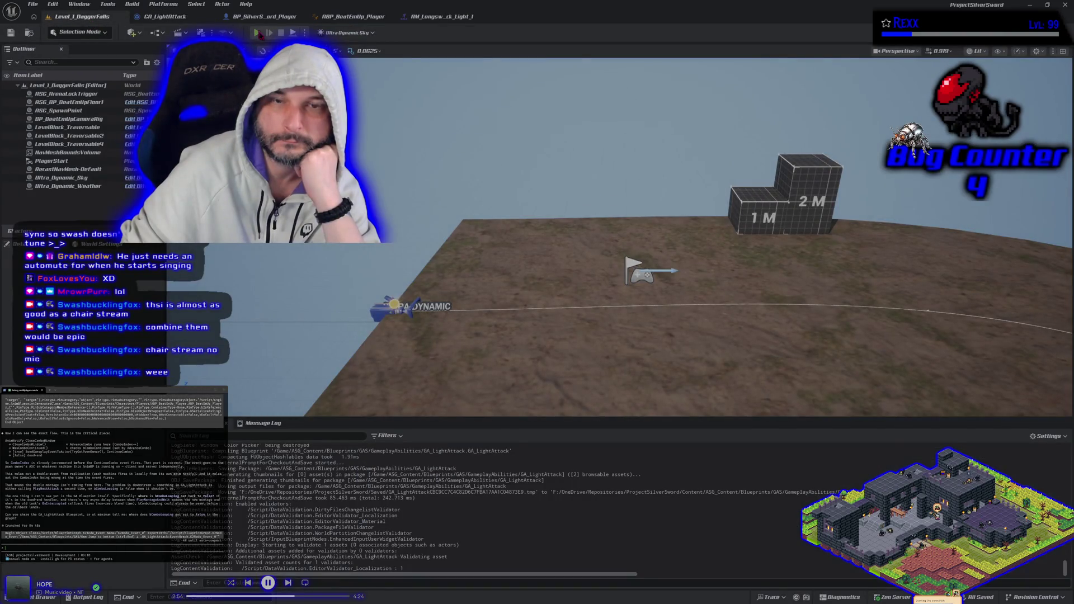
click(258, 33)
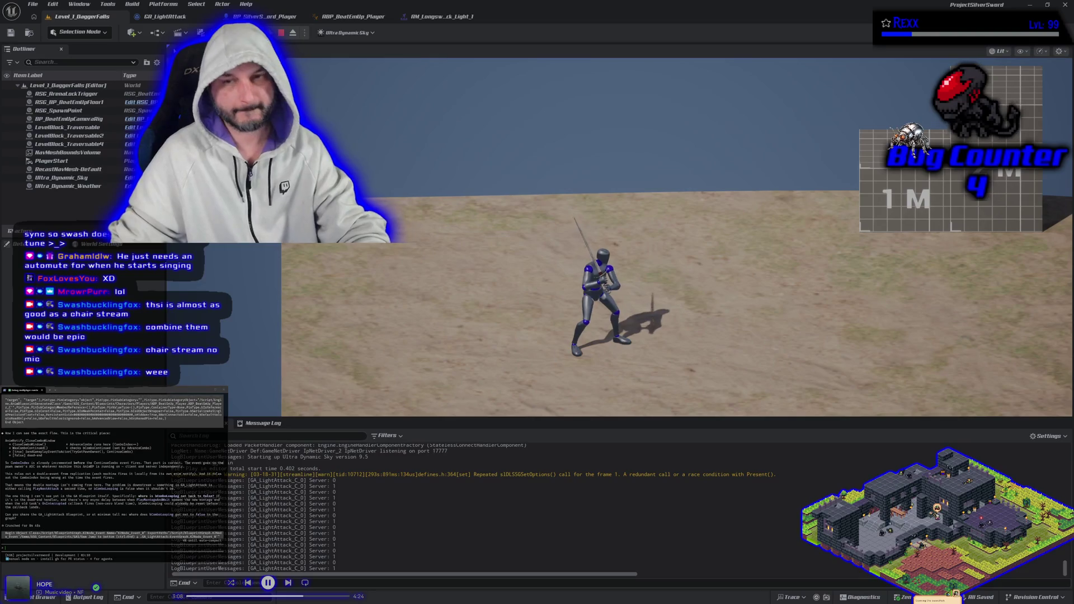
key(Escape)
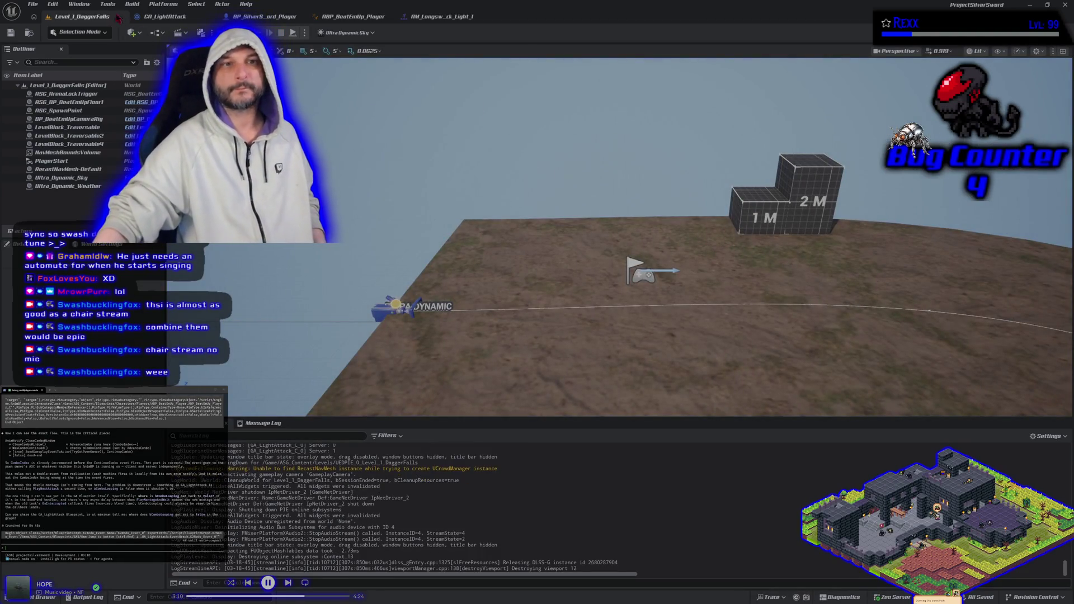
- Package the project for Windows from the Platforms menu and let the build finish
click(170, 5)
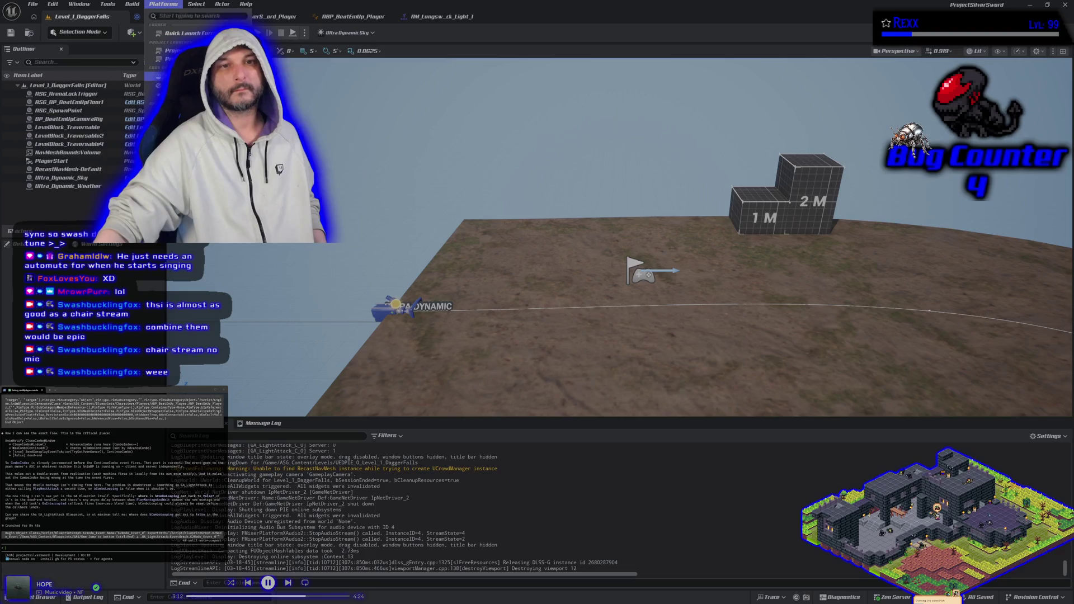
click(208, 21)
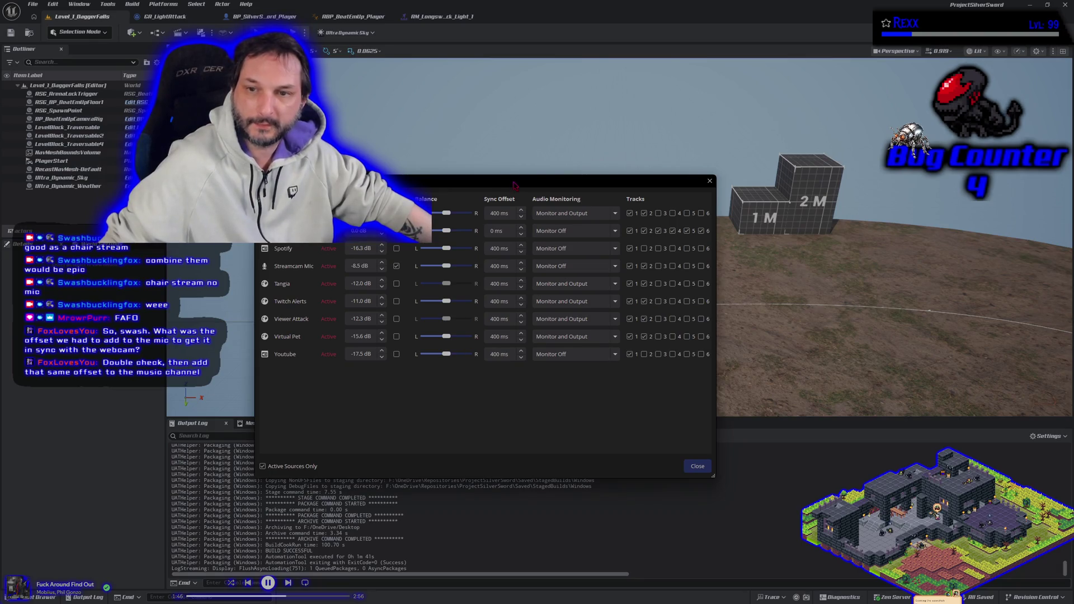
- Close the OBS Advanced Audio Properties dialog, then close Unreal Editor
key(Escape)
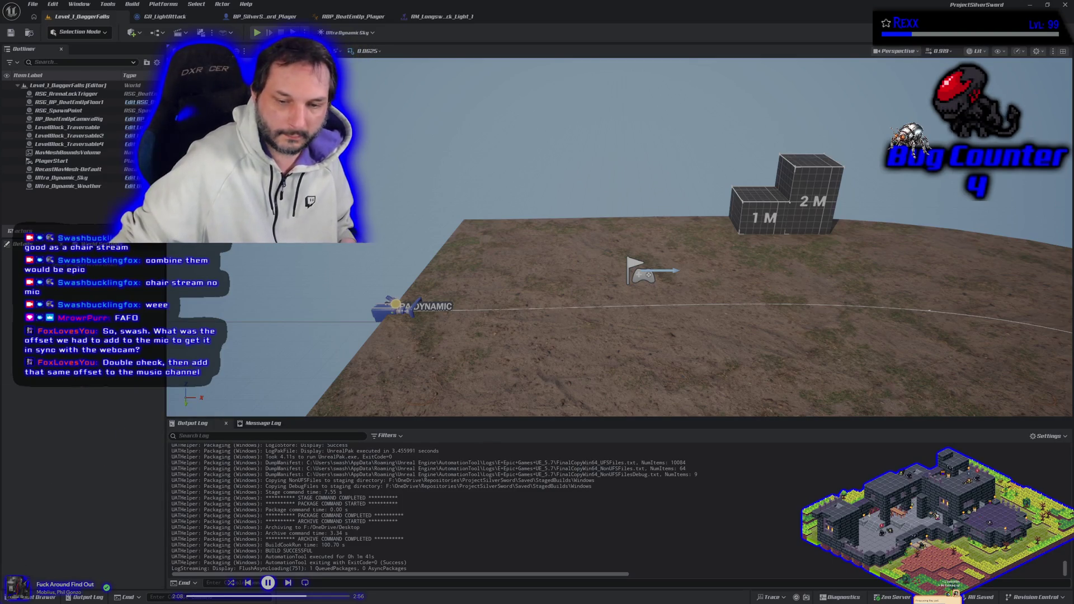
click(1065, 4)
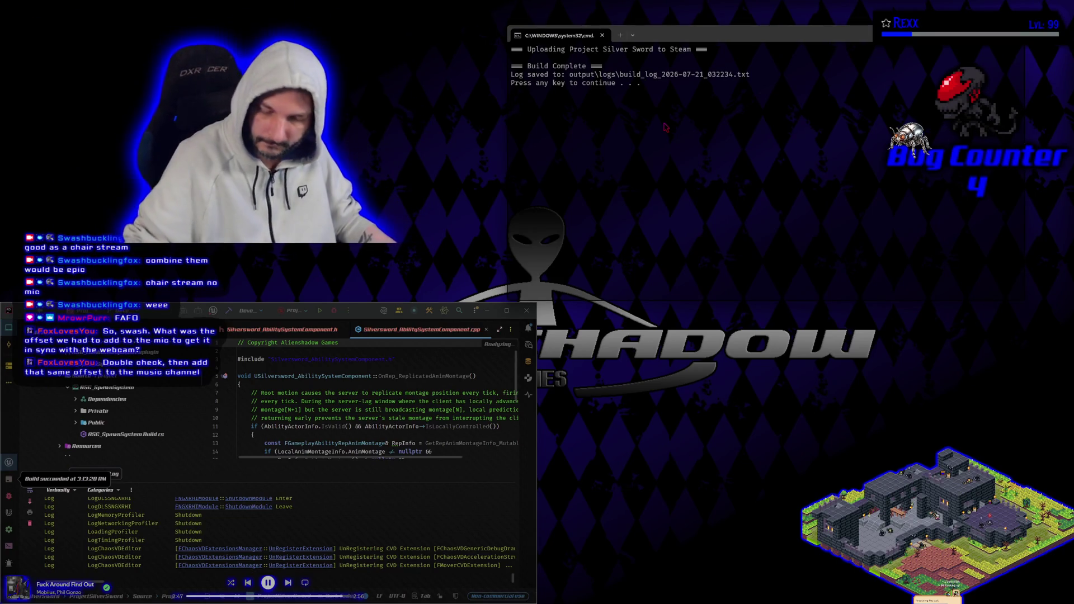
- Dismiss the finished Steam upload console and bring the Claude Code terminal forward
key(Return)
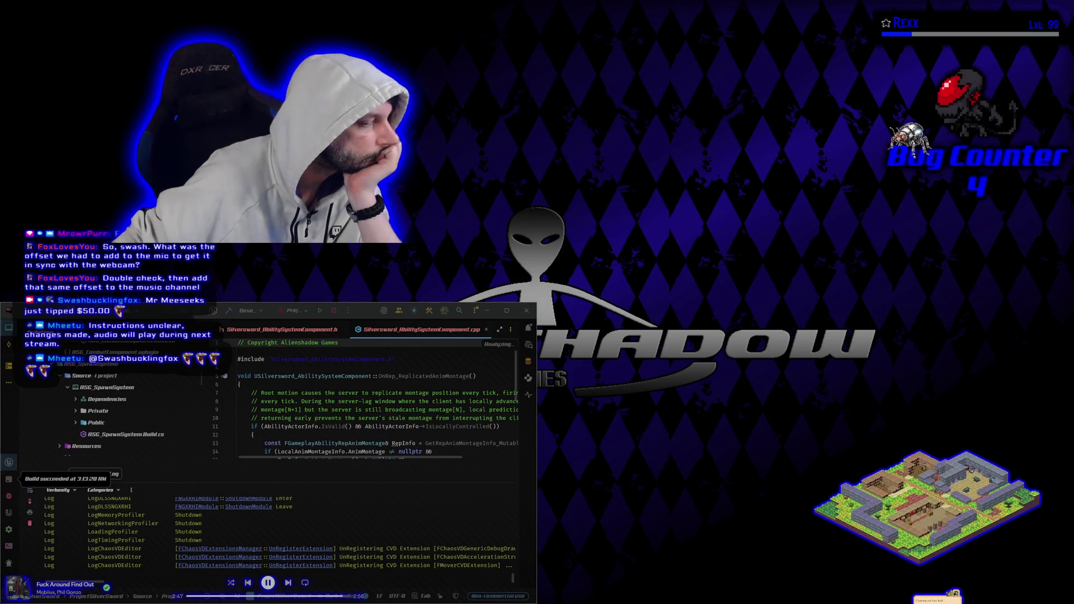
key(alt+Tab)
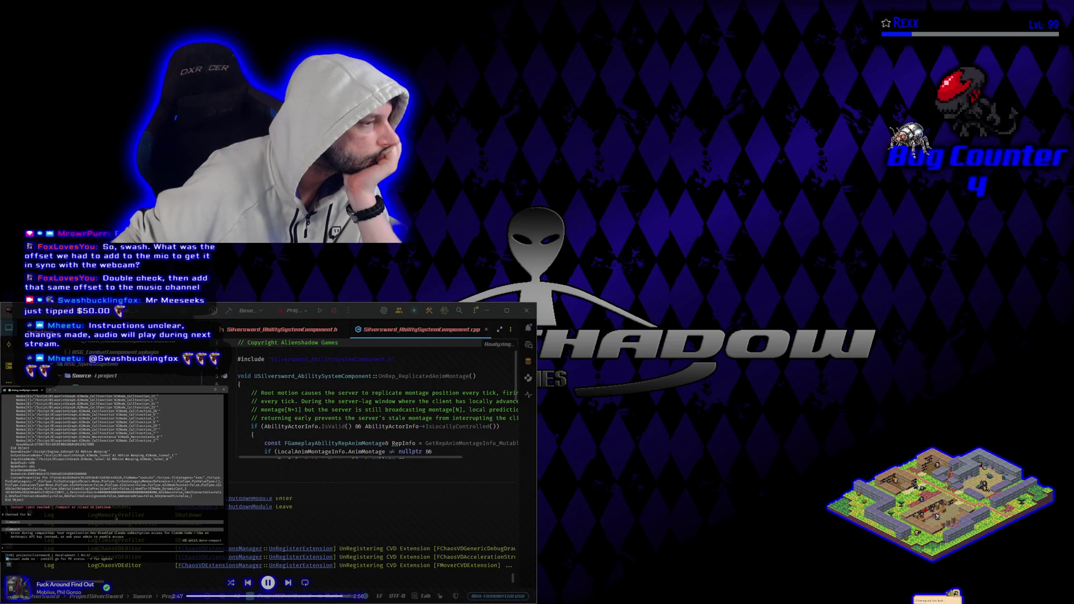
- Review the Claude Code output, then return to the code editor's build result
scroll(116, 518, up, 5)
scroll(112, 470, down, 5)
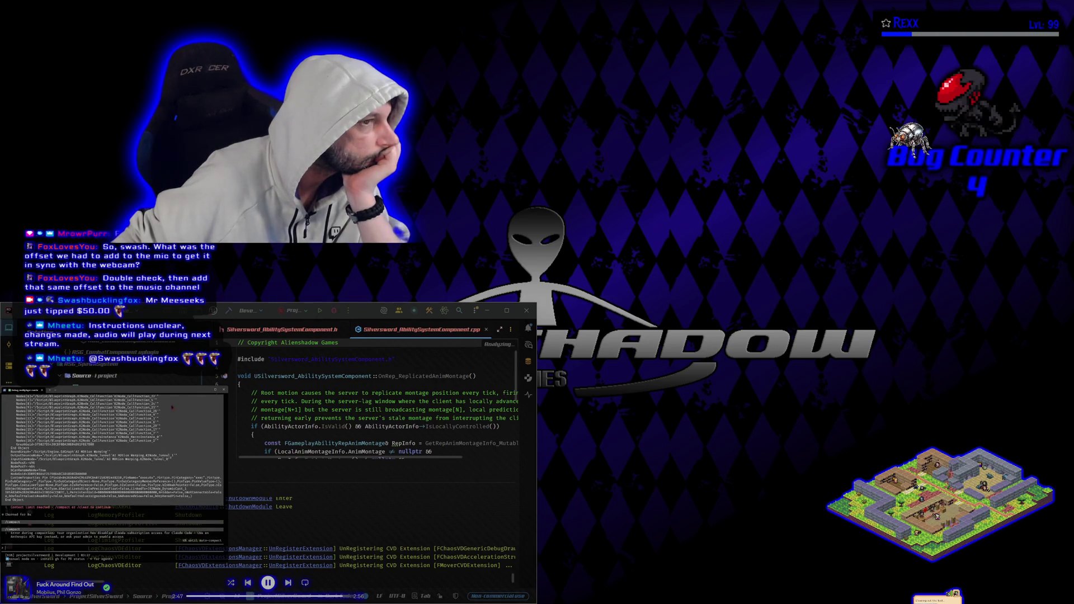
key(alt+Tab)
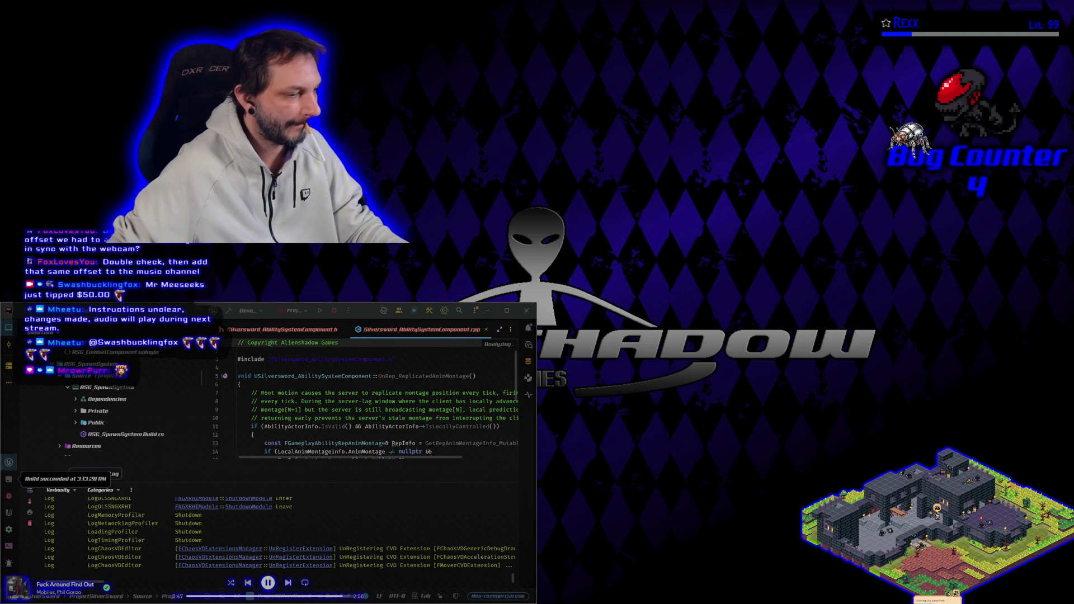
- Send 'continue' to the paused Claude Code session and move the terminal aside
key(alt+Tab)
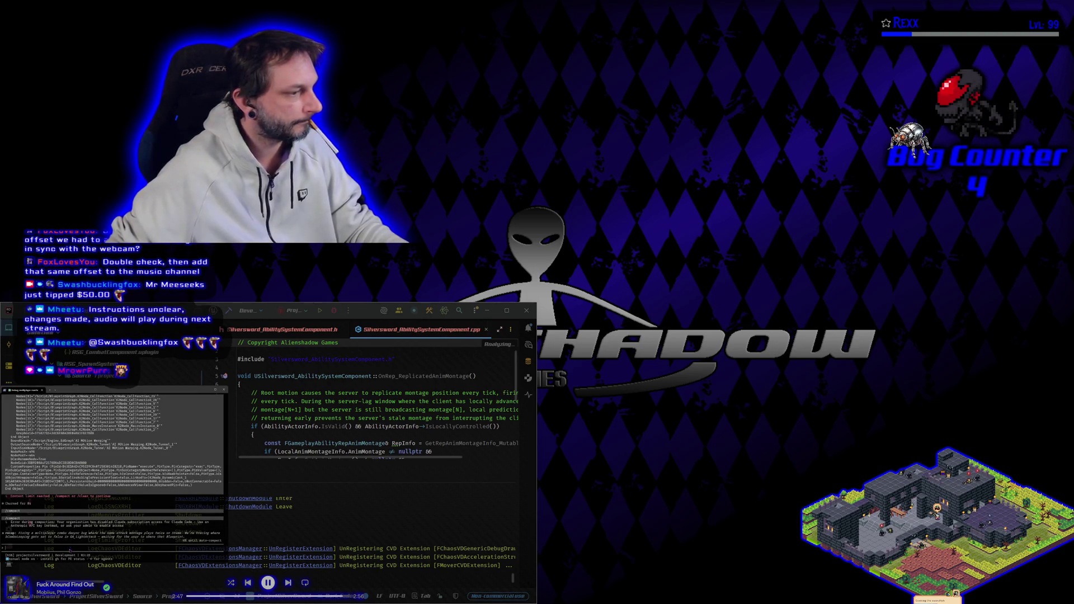
text(continue)
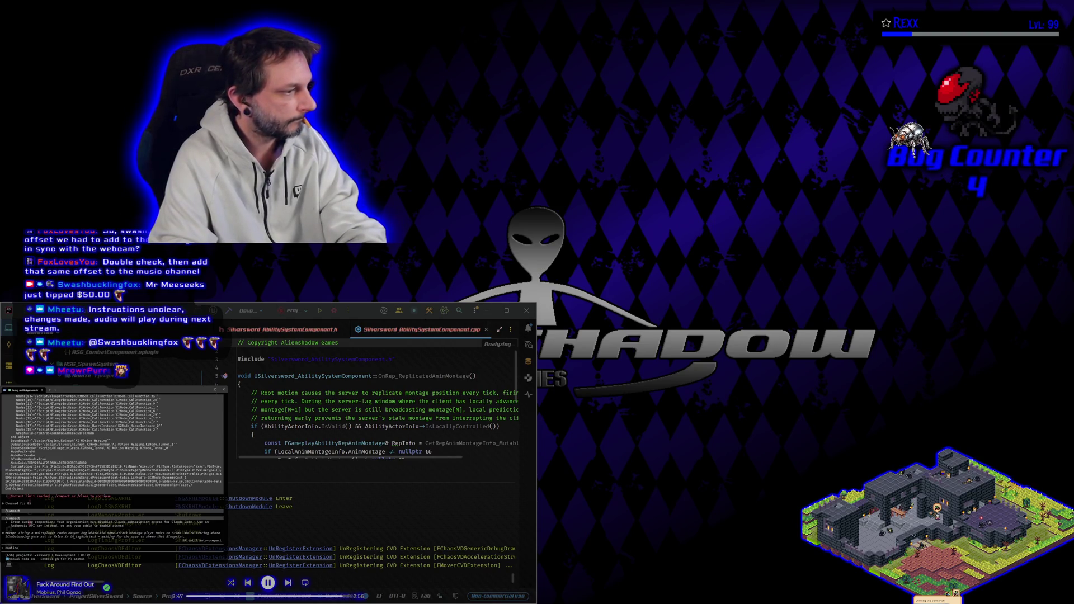
key(Return)
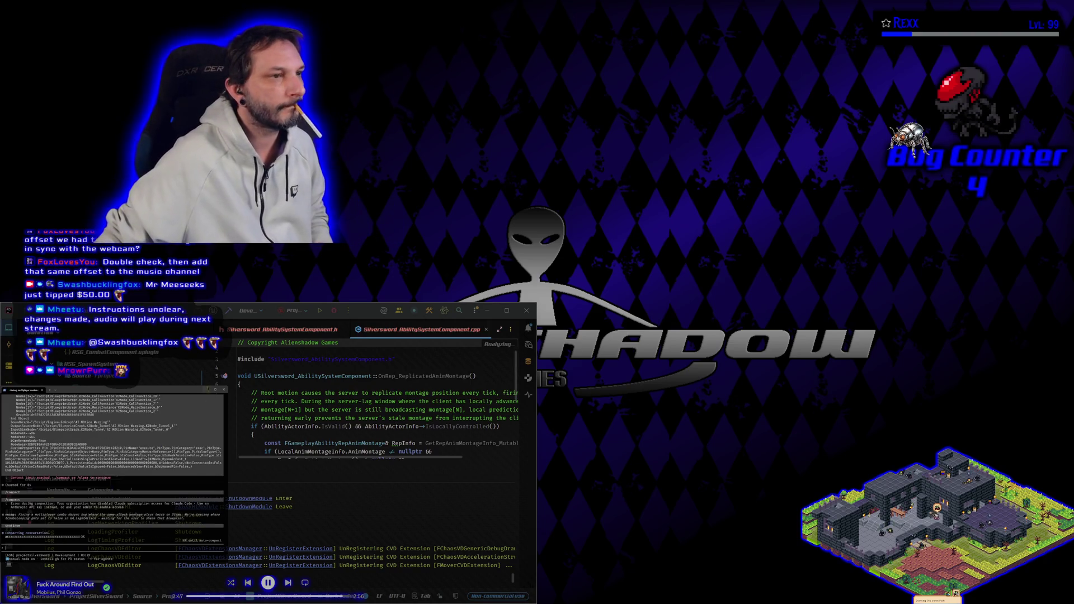
key(alt+Tab)
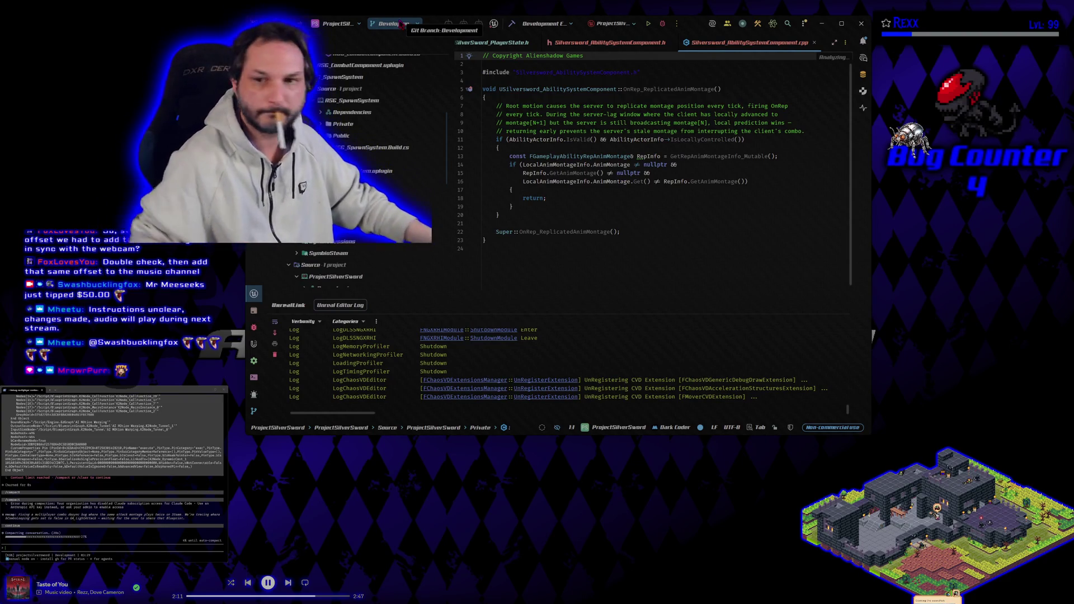
- Maximize Rider to full screen, then go to Steam's game library
click(846, 25)
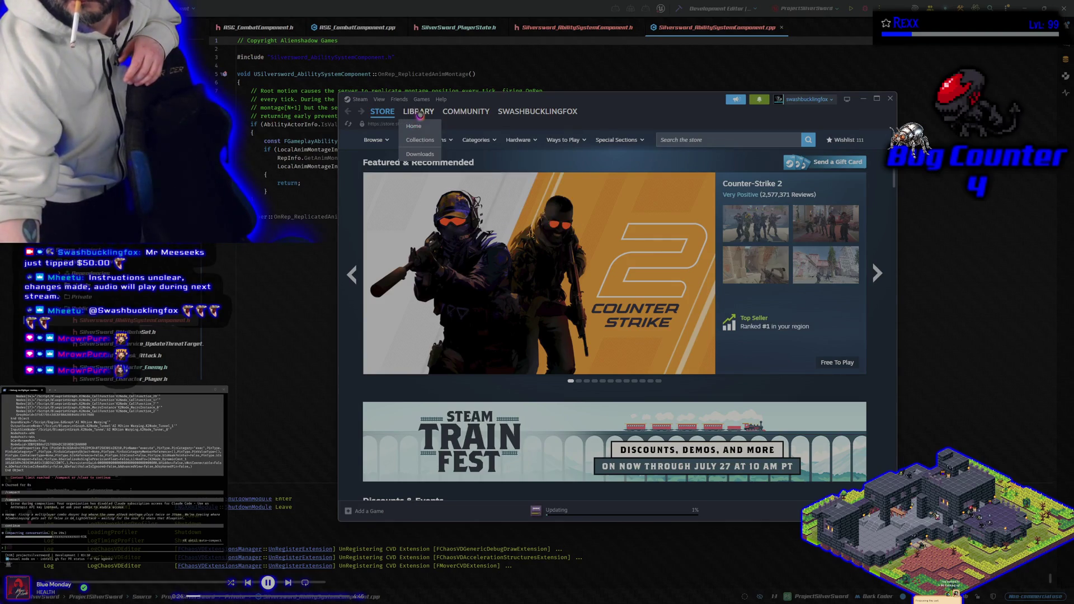
click(429, 115)
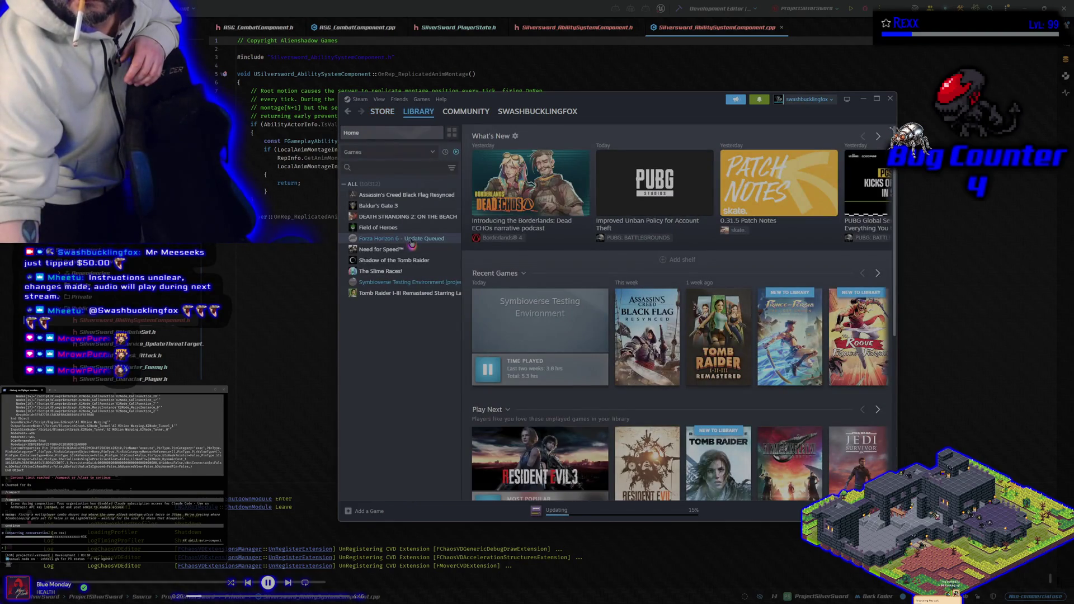
- Open the Symbioverse Testing Environment library page and launch the game once updated
click(413, 281)
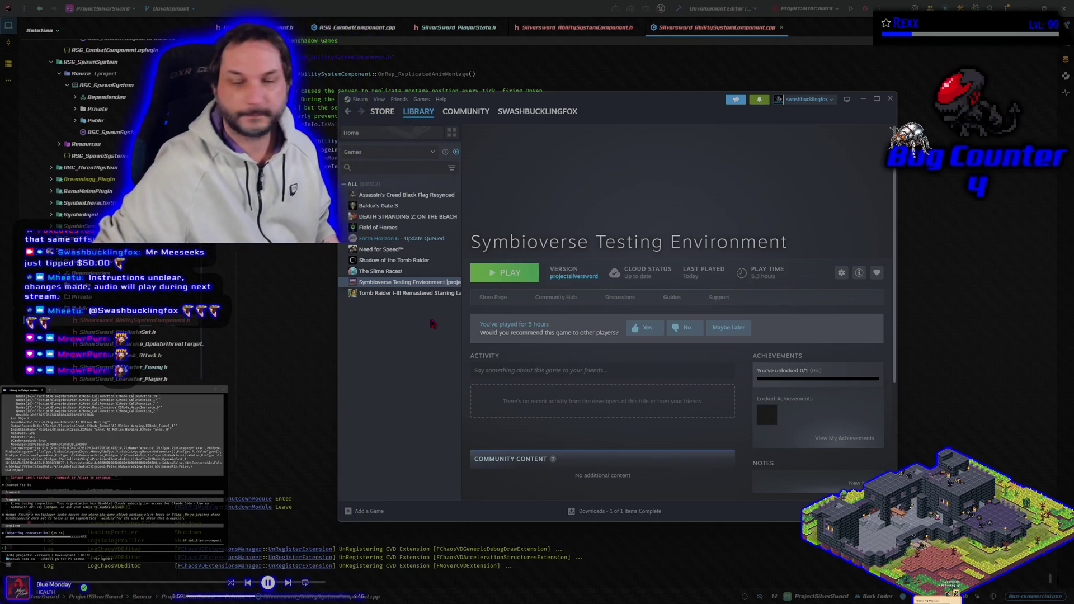
click(520, 272)
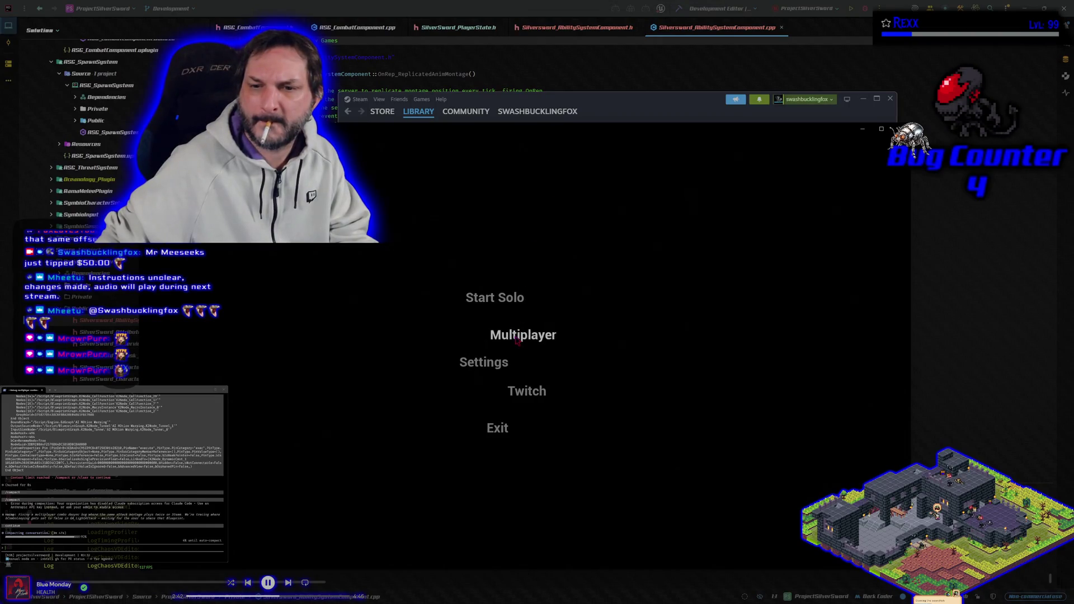
- Join a multiplayer game as the Red character, move right across the arena, then quit
click(517, 341)
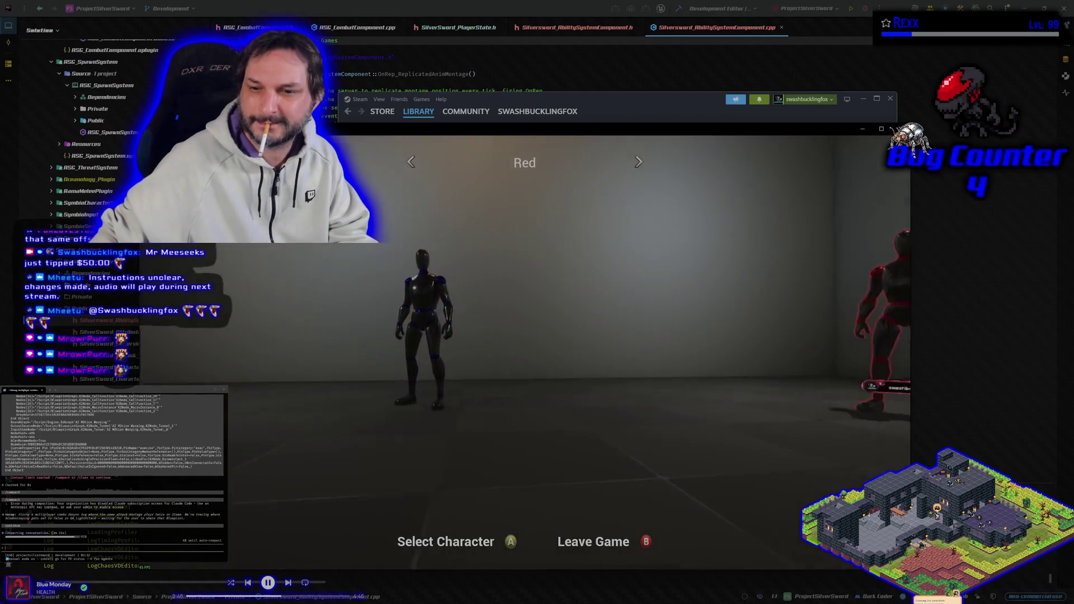
key(Return)
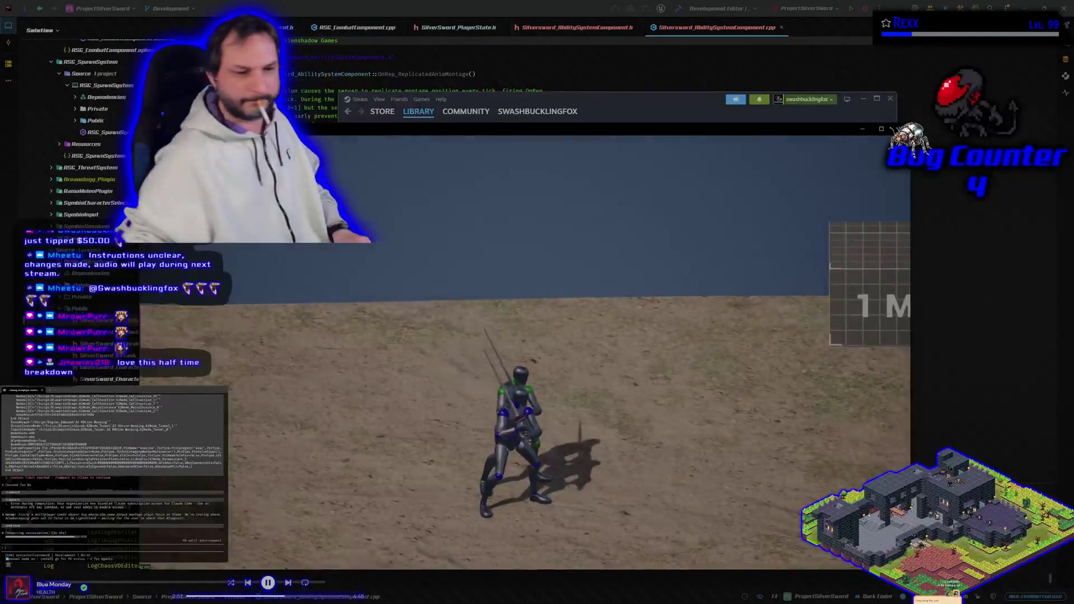
key(d)
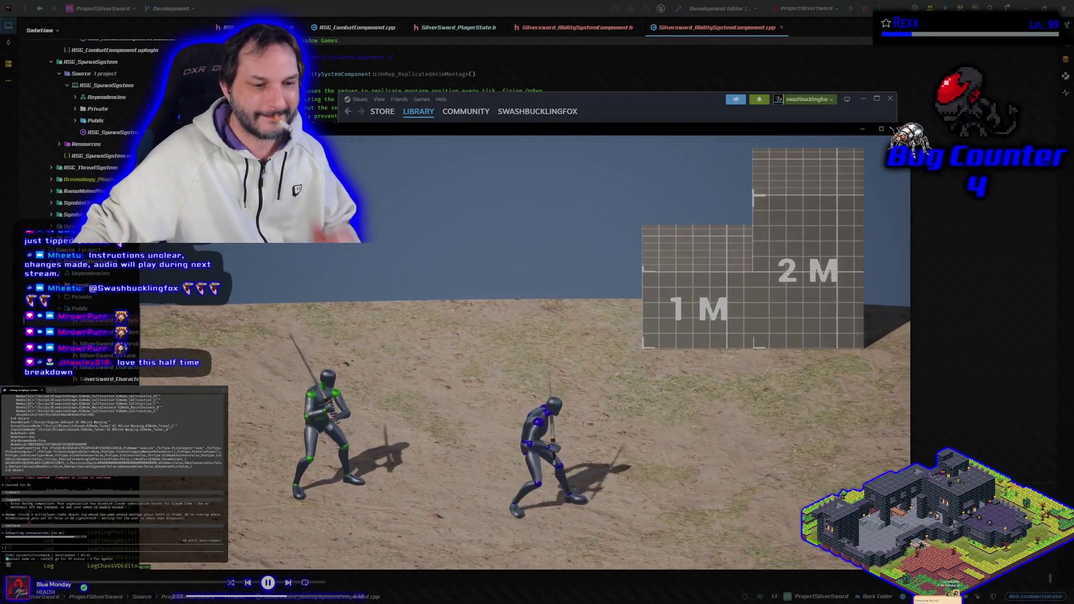
key(d)
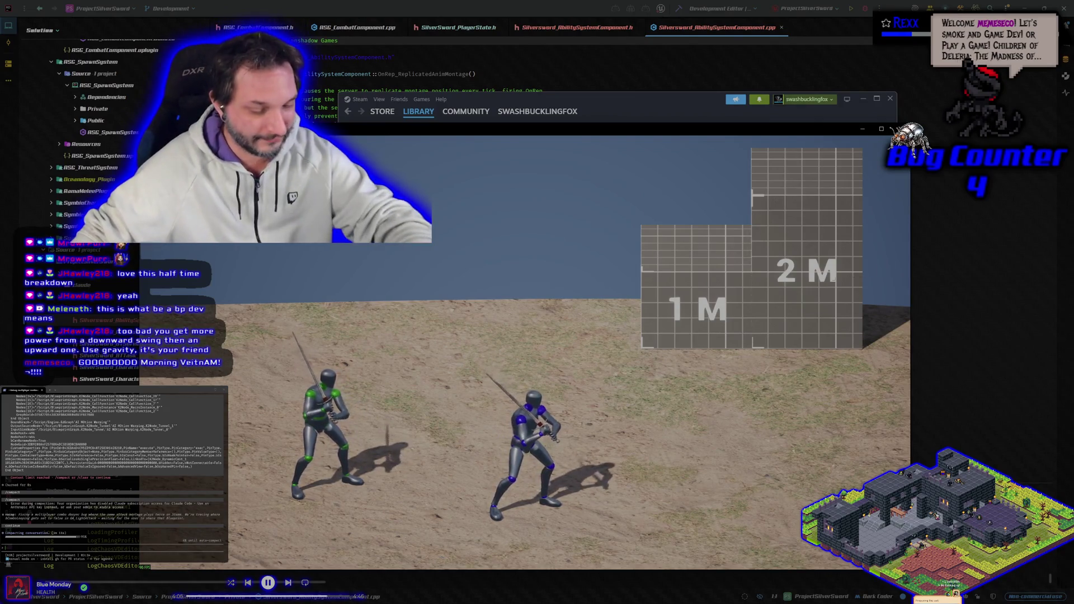
key(alt+F4)
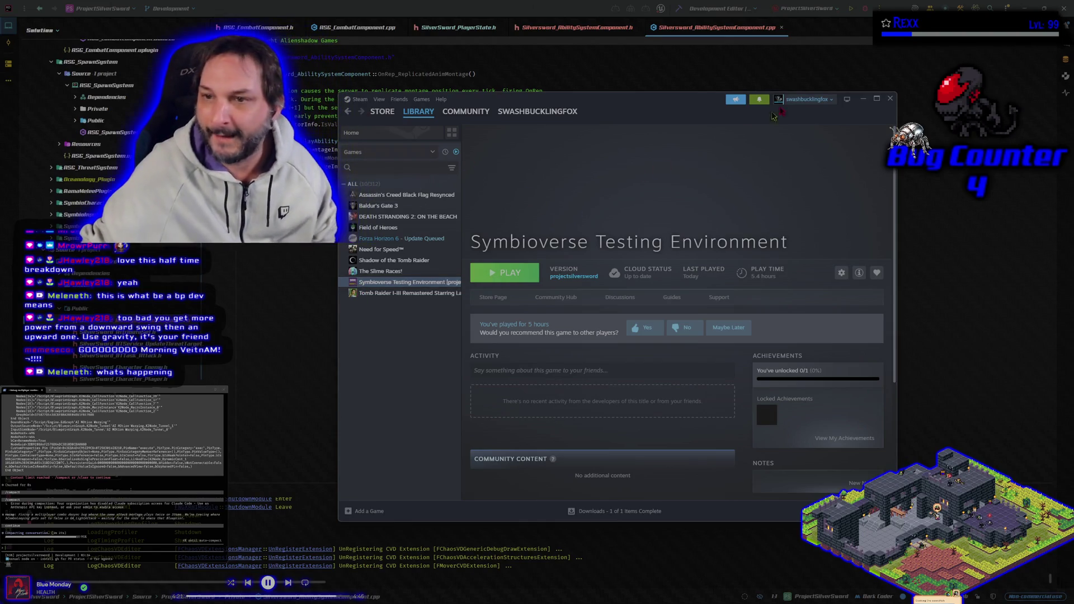
- Minimize the Steam window and start a Debug build of the project in Rider
click(863, 99)
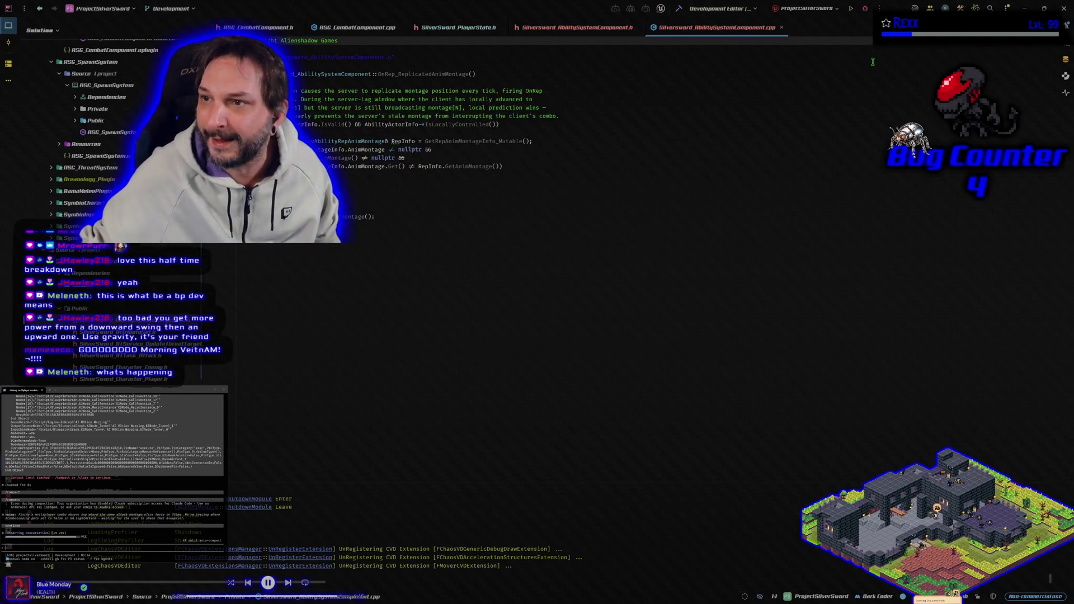
click(865, 8)
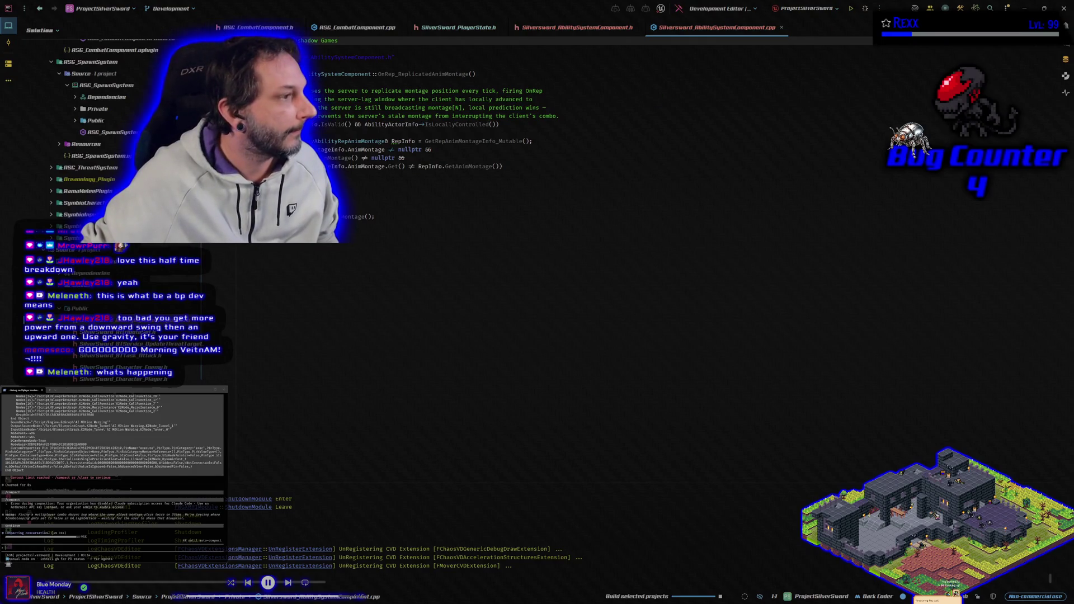
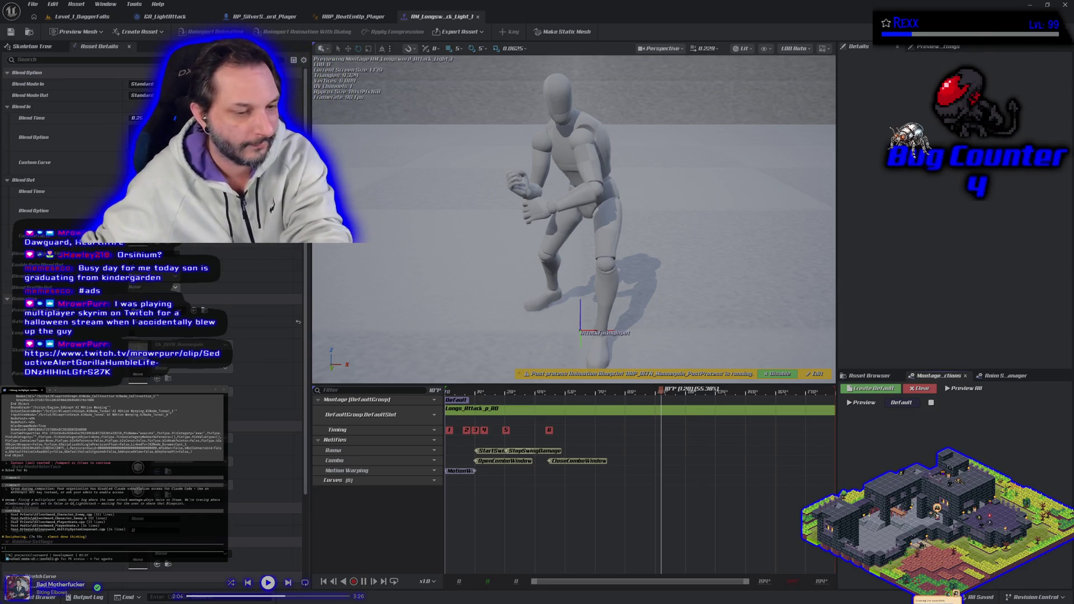
- Alt-Tab to the Chrome window playing the Twitch Skyrim clip
key(alt+Tab)
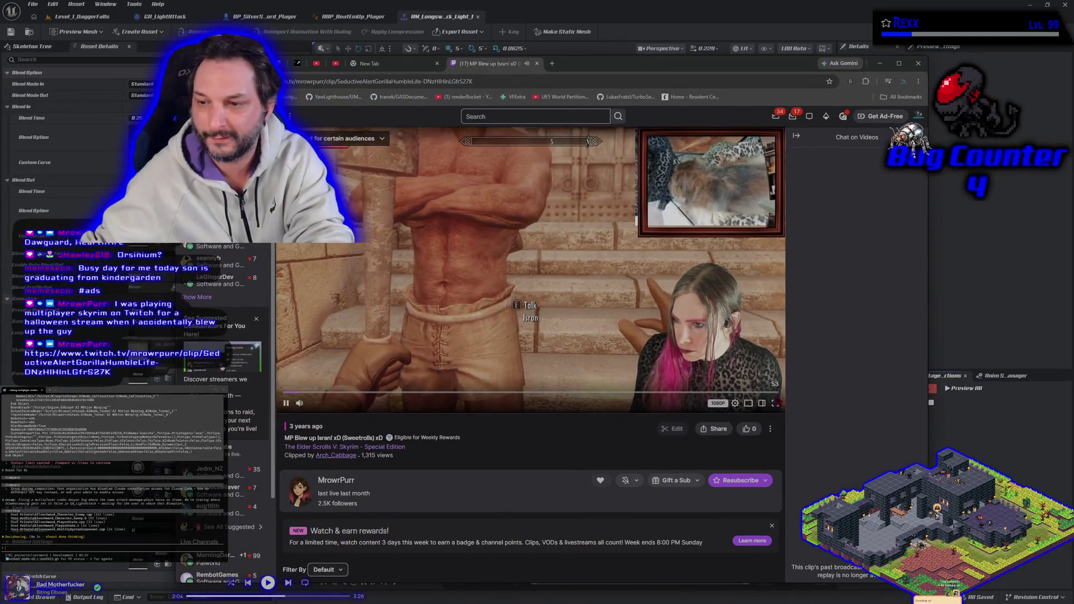
- Replay the Skyrim clip from the start, pause it, then resume from about five seconds
drag(594, 67, 692, 110)
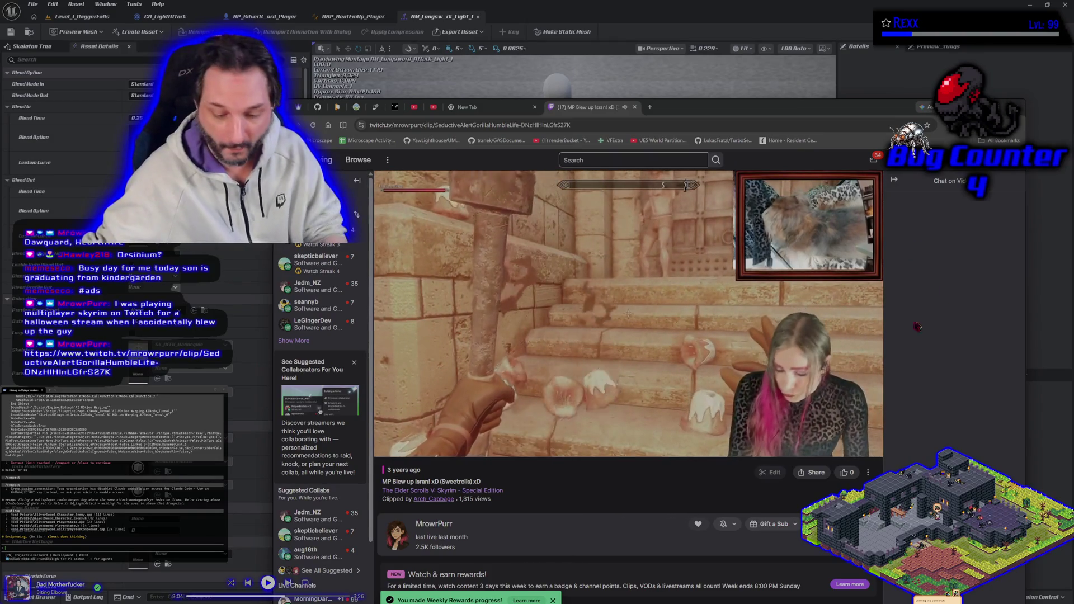
click(391, 436)
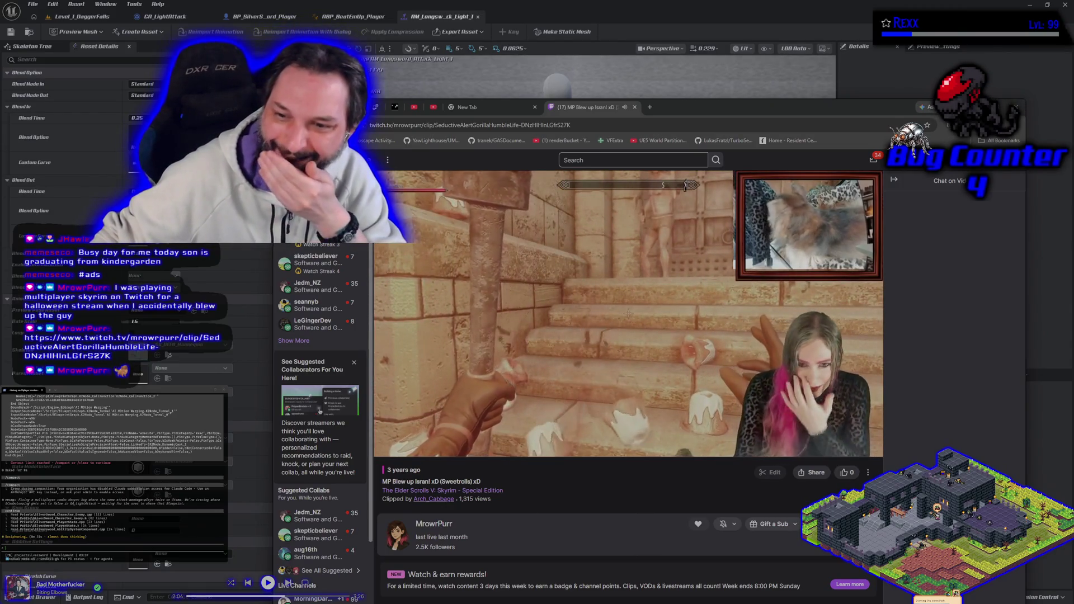
mouse_move(564, 366)
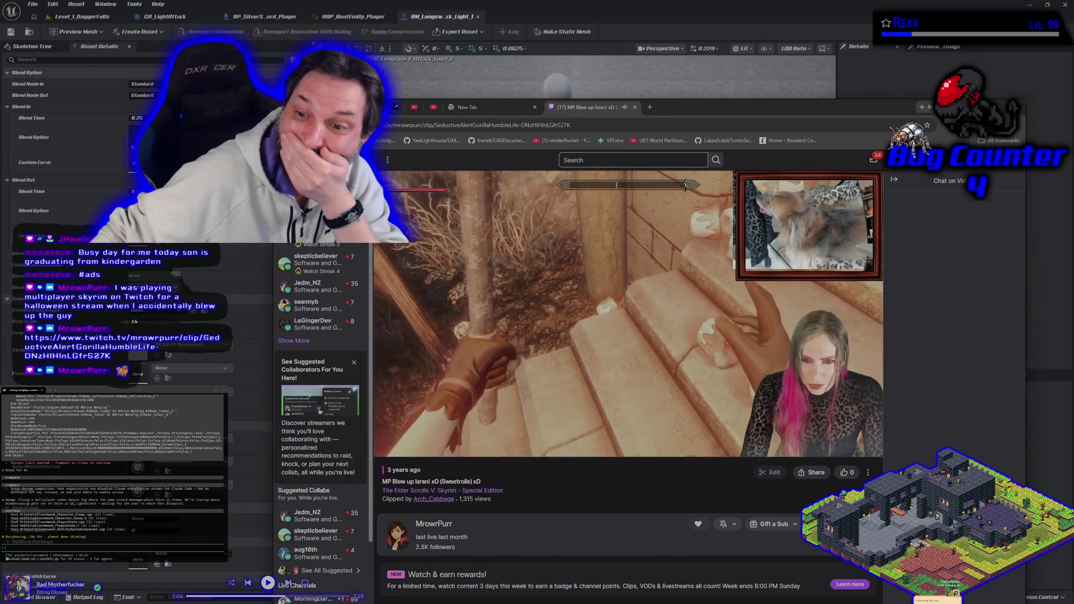
mouse_move(642, 374)
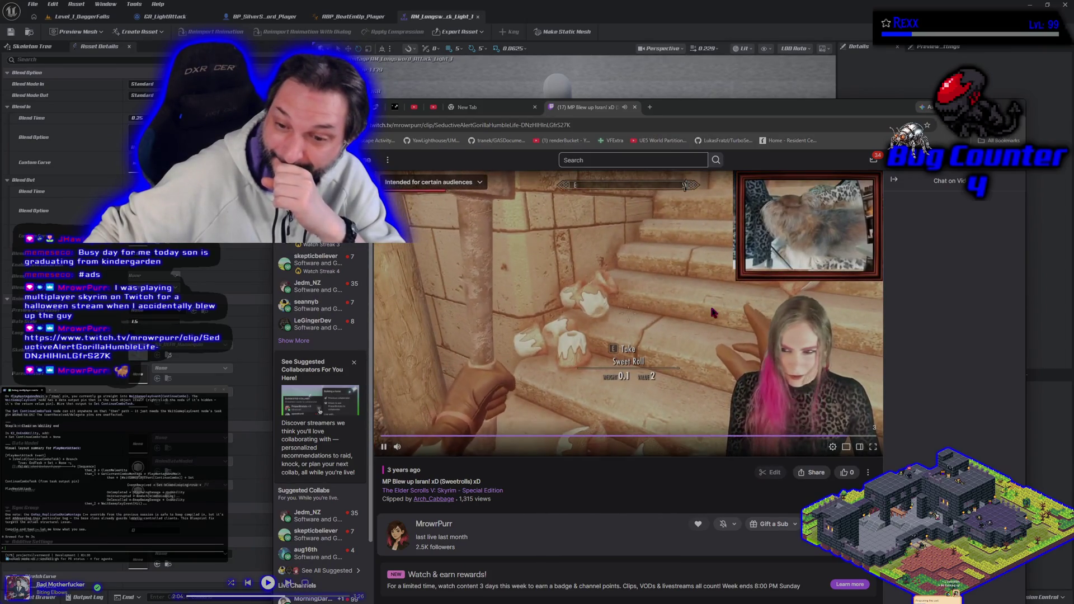
click(712, 312)
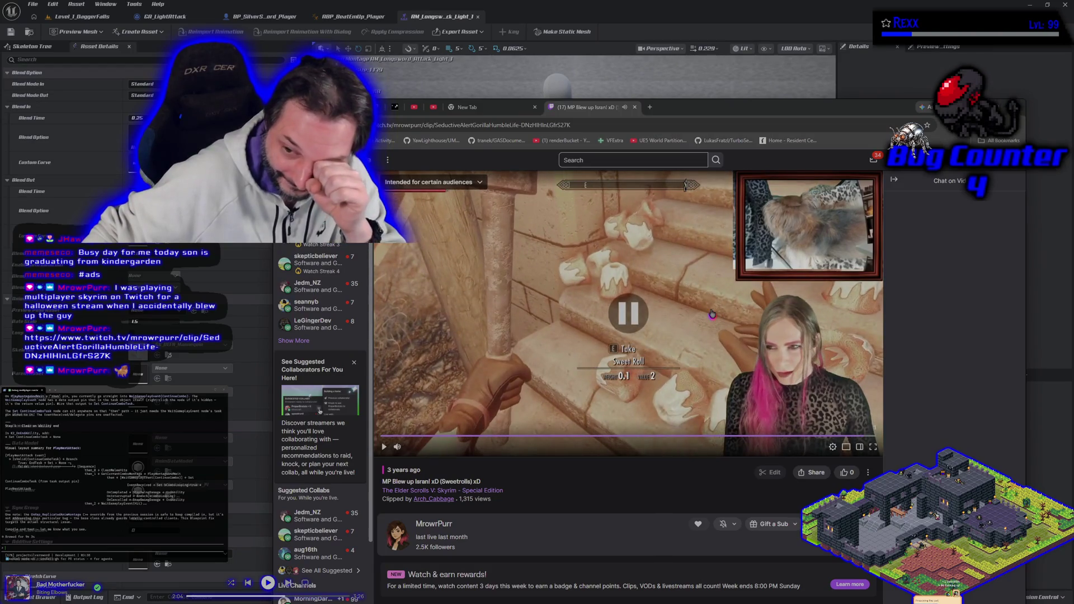
click(431, 442)
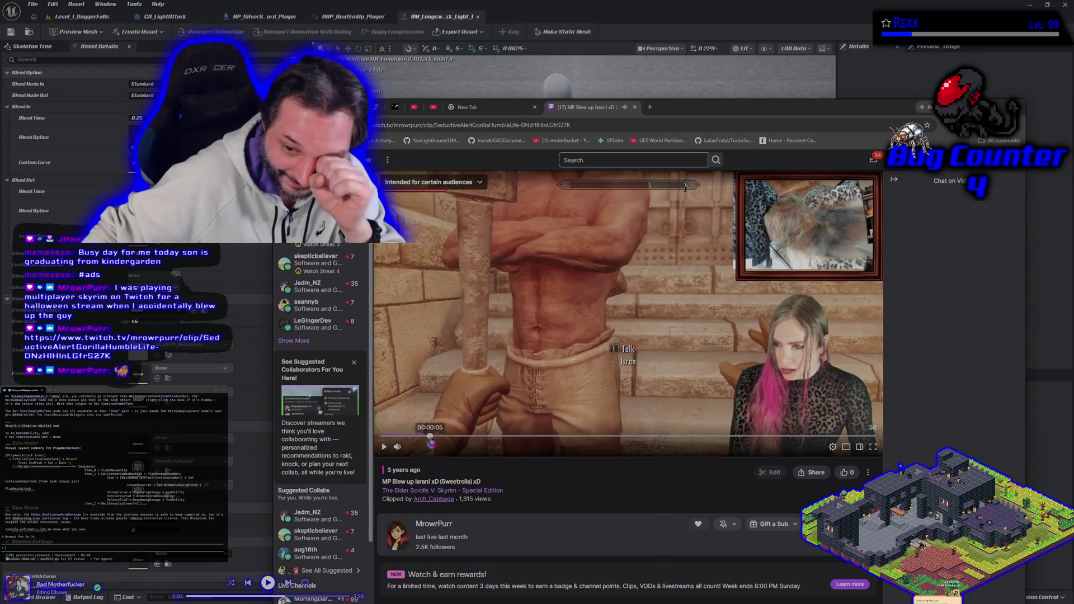
click(580, 328)
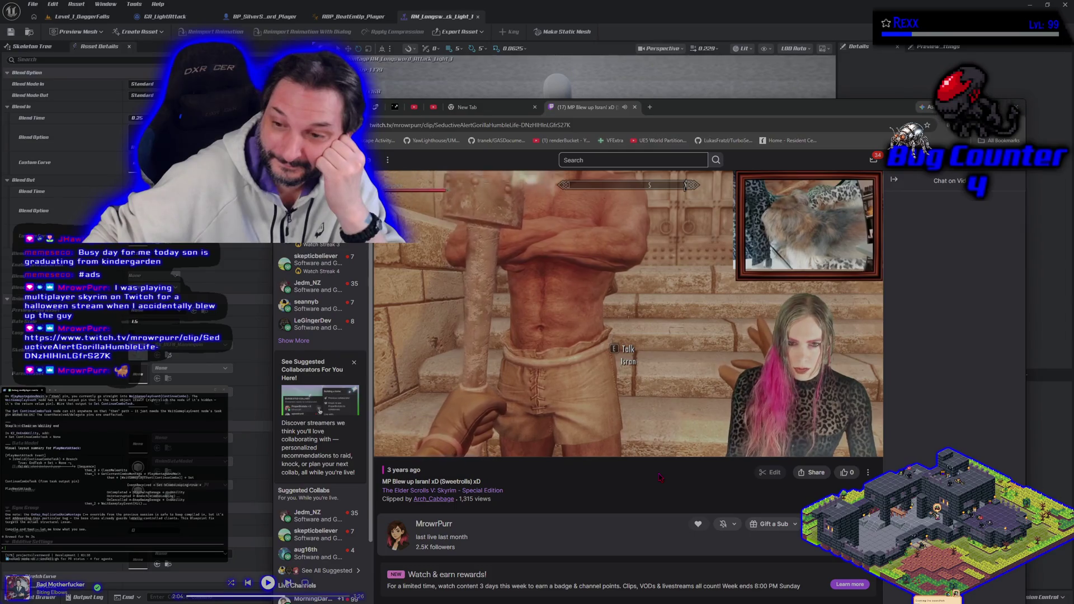
- Watch the clip briefly in fullscreen, pause it, and close the Twitch tab
mouse_move(656, 438)
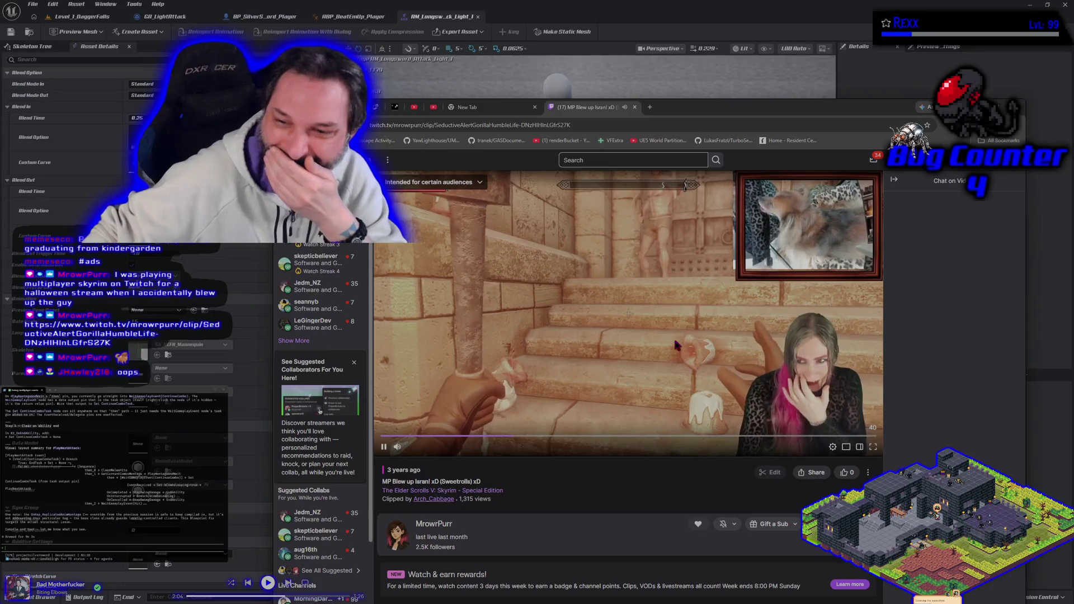
double_click(673, 312)
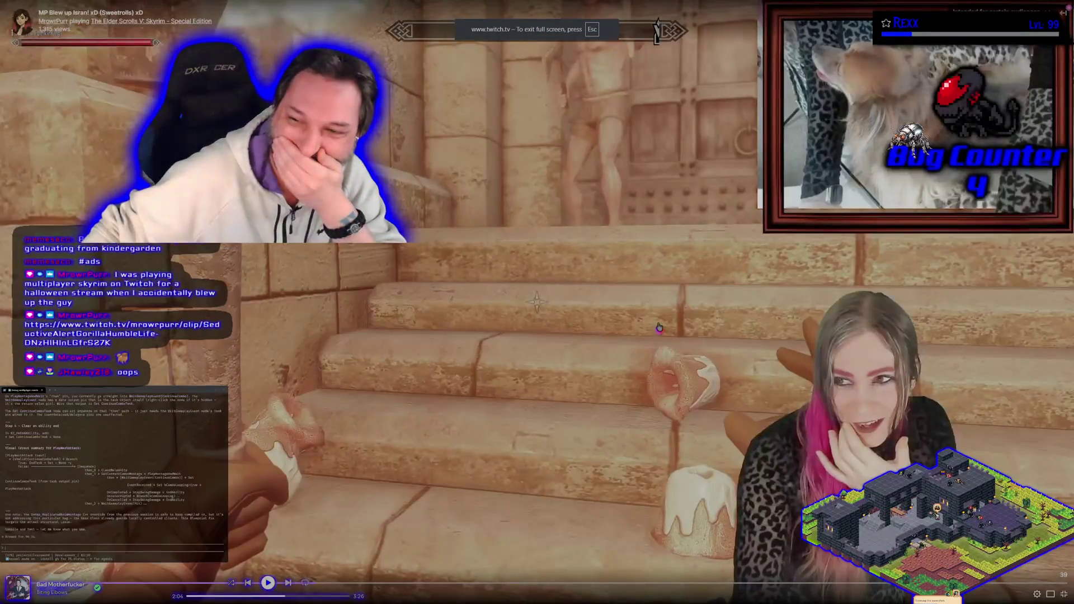
double_click(659, 327)
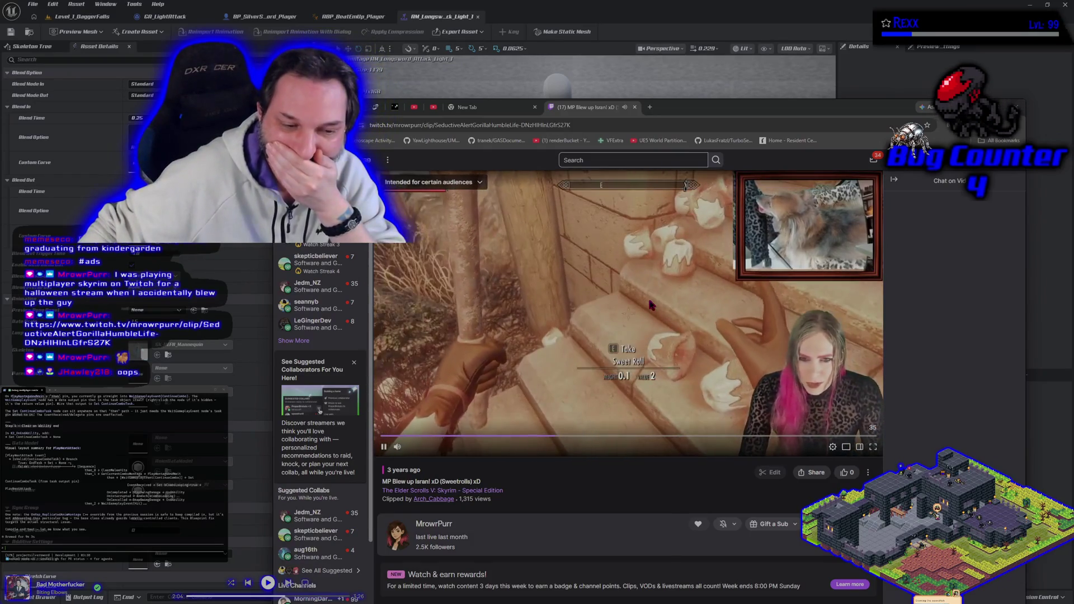
click(651, 294)
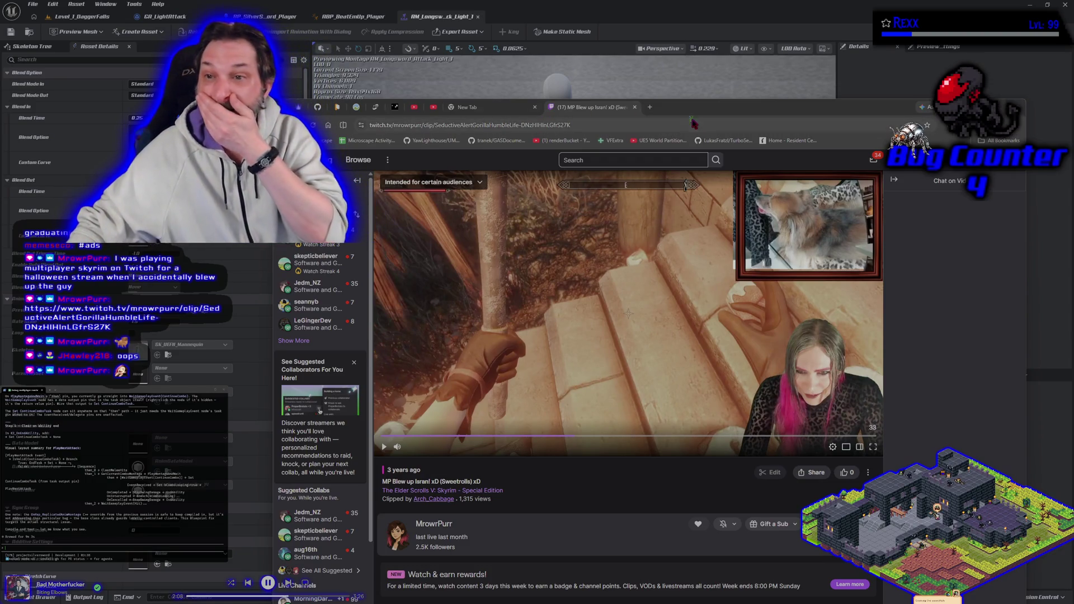
drag(611, 113, 549, 90)
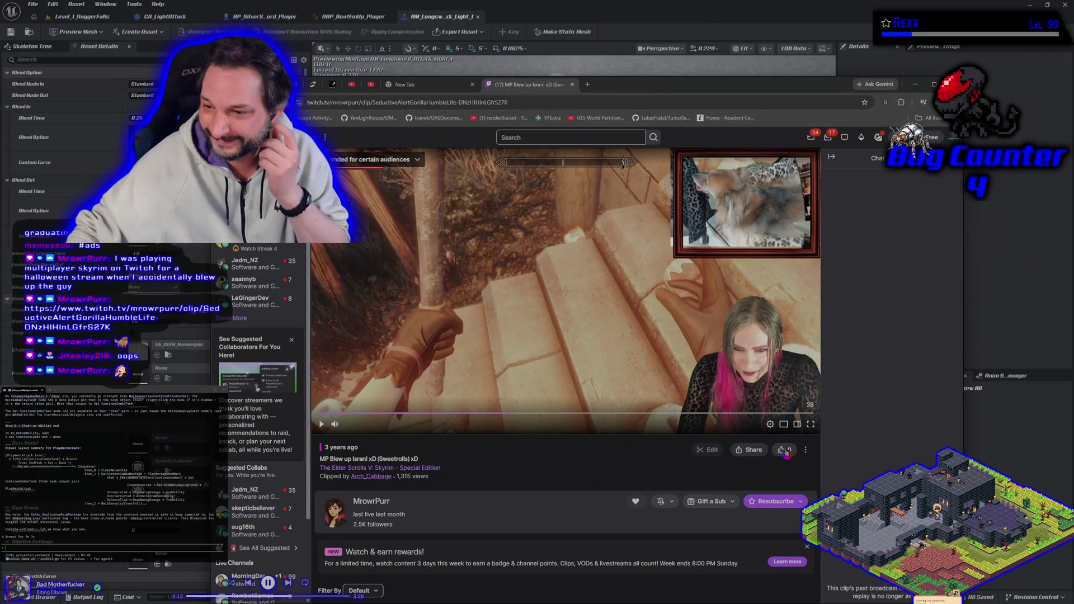
key(ctrl+w)
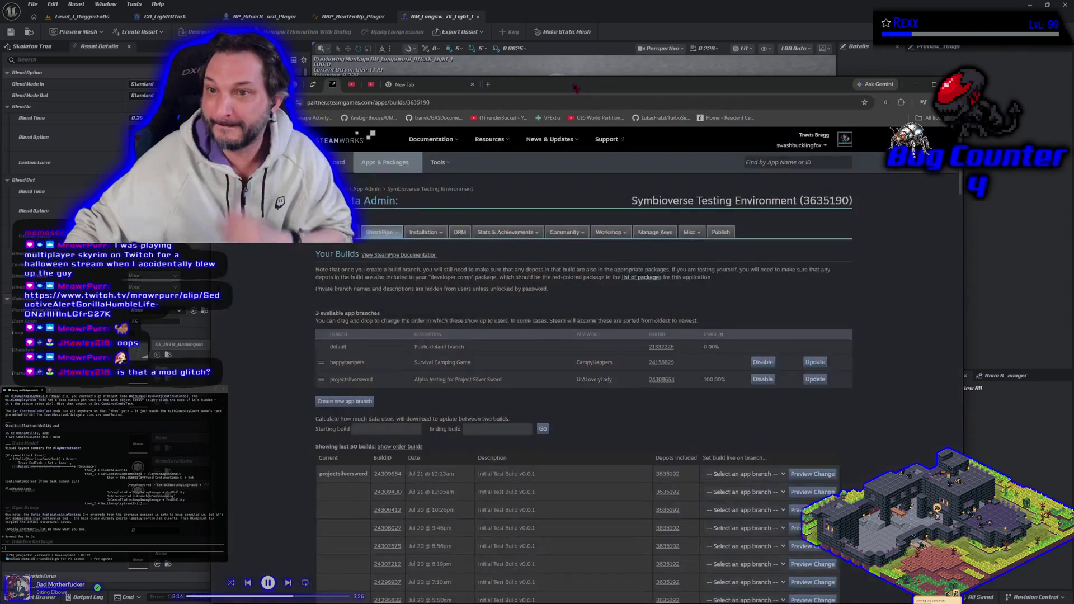
- Minimize the Steamworks browser window to reveal the Unreal attack montage editor
key(super+Up)
key(super+Down)
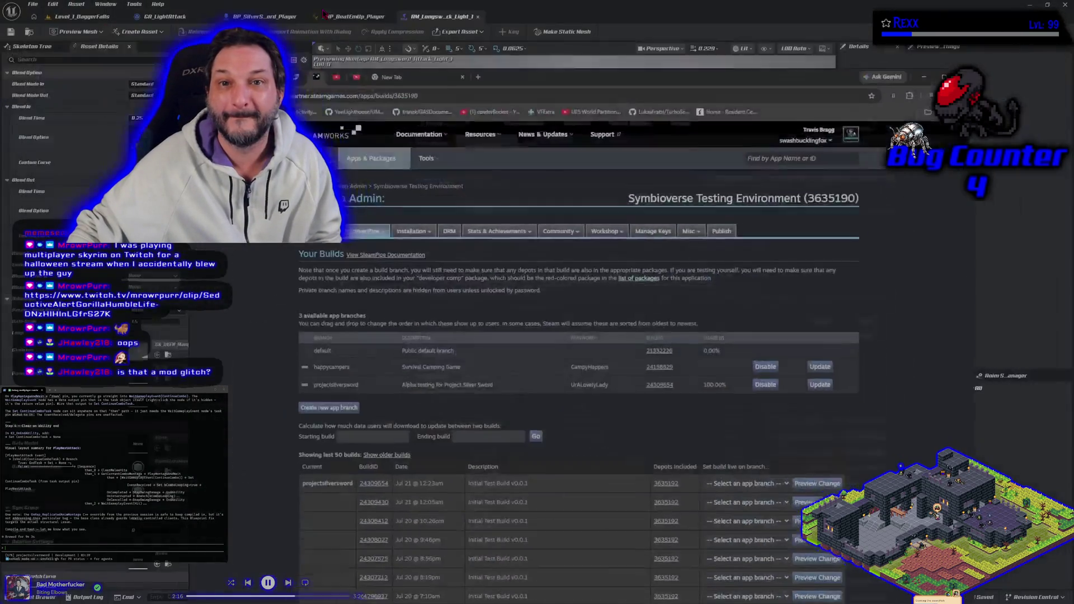
key(super+Down)
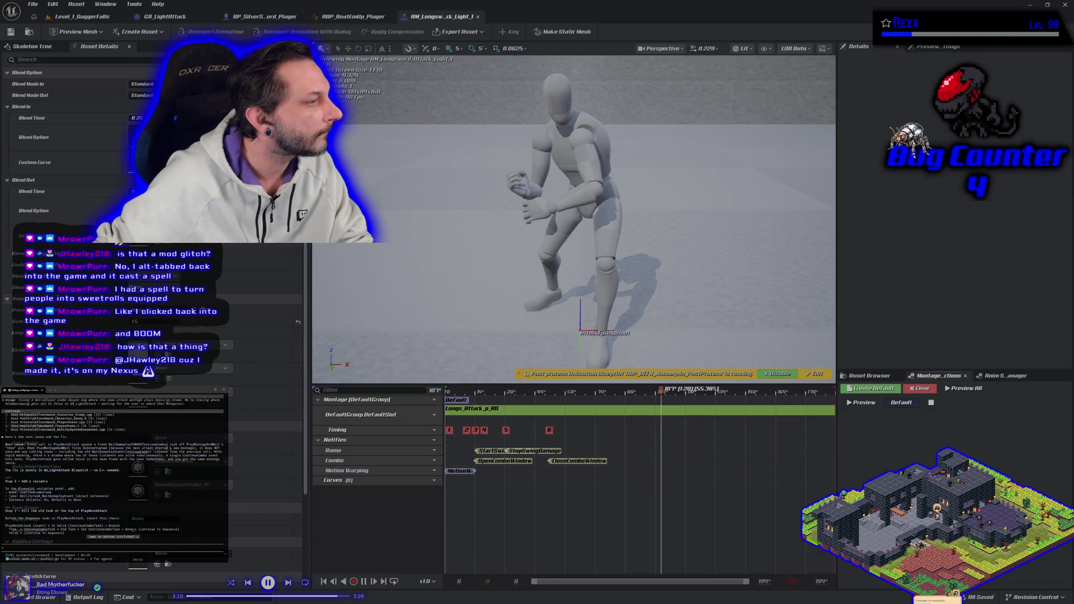
scroll(108, 520, up, 9)
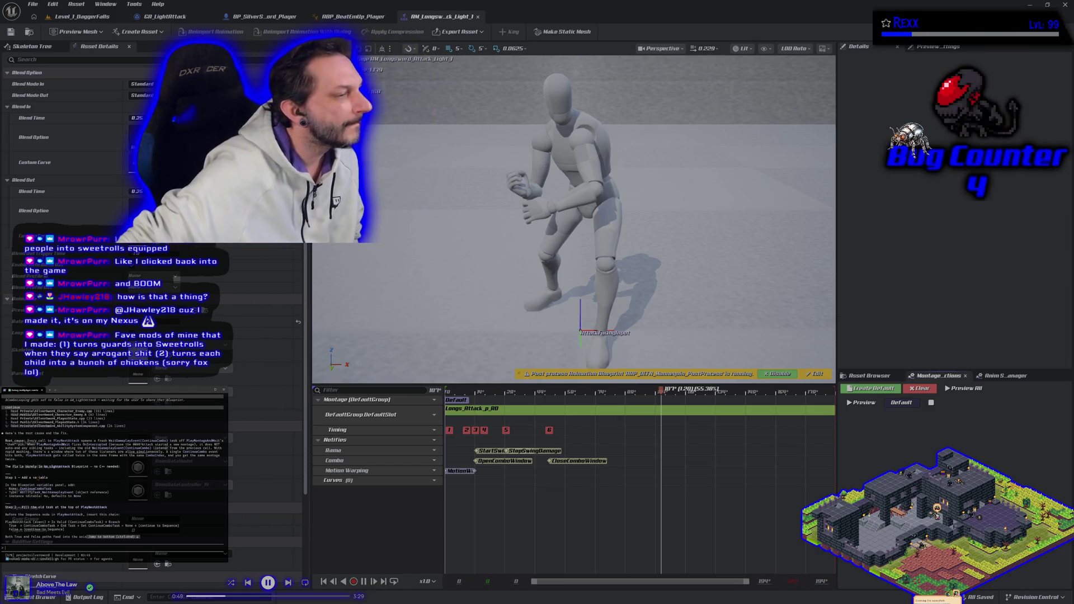
scroll(140, 487, down, 2)
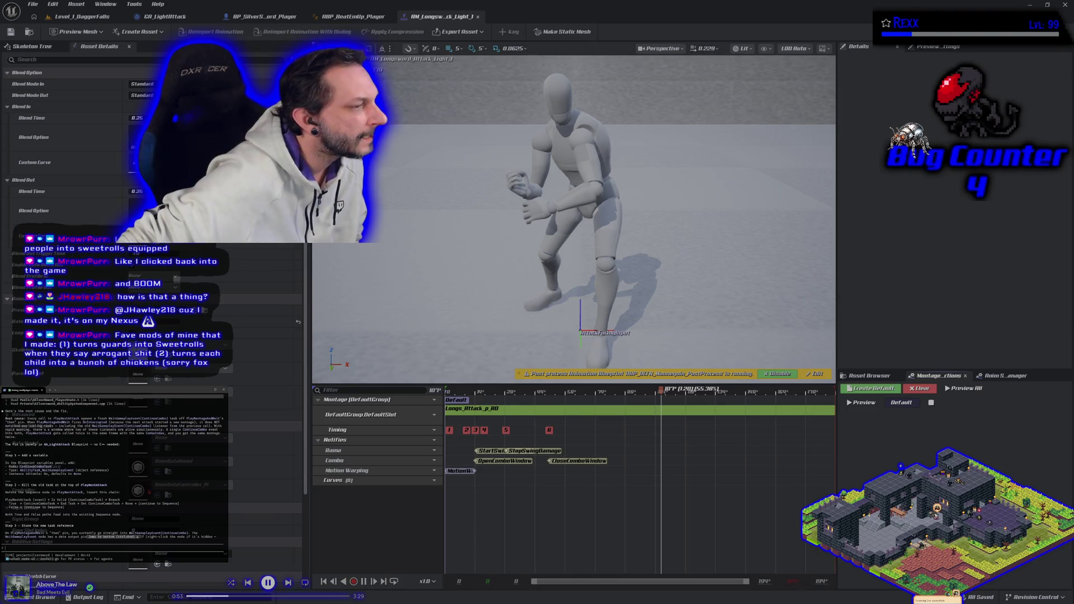
scroll(148, 491, down, 2)
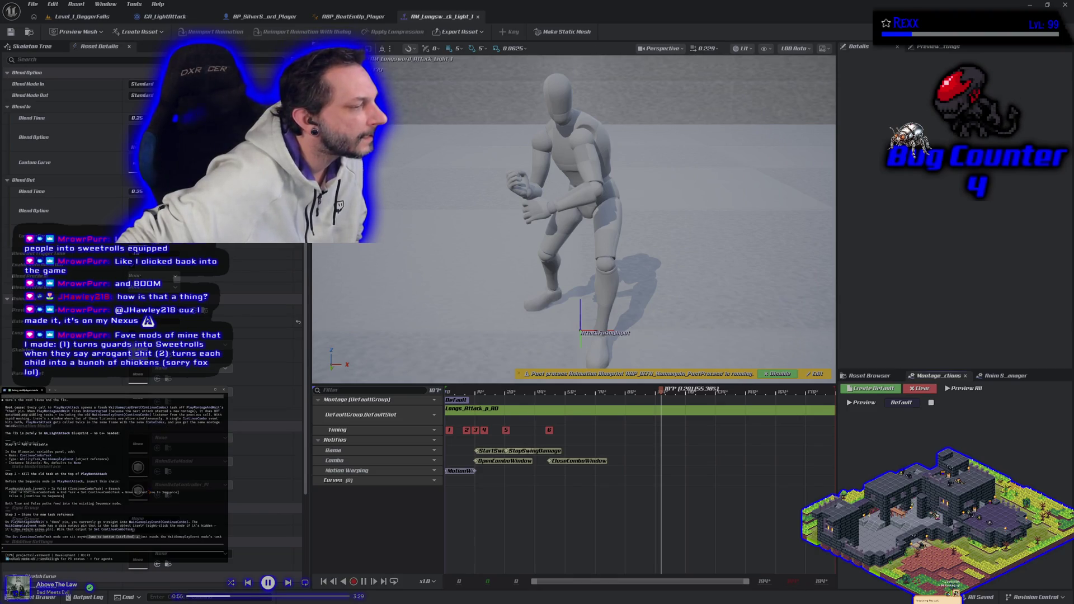
scroll(148, 492, down, 2)
scroll(148, 492, down, 10)
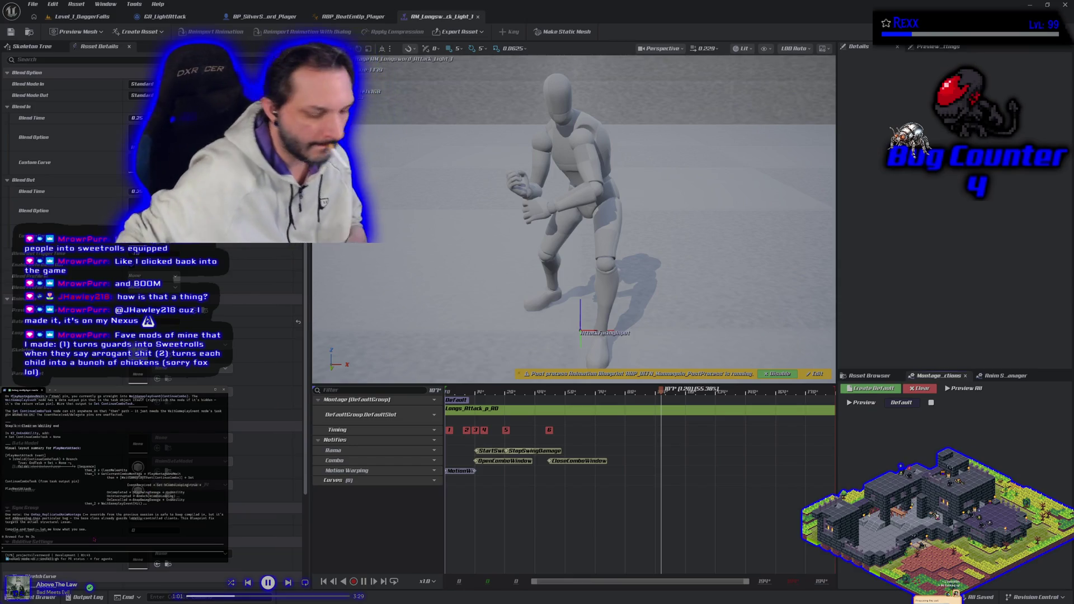
text(before i d)
text(o, i just did a)
text( ta)
text( and combo ind)
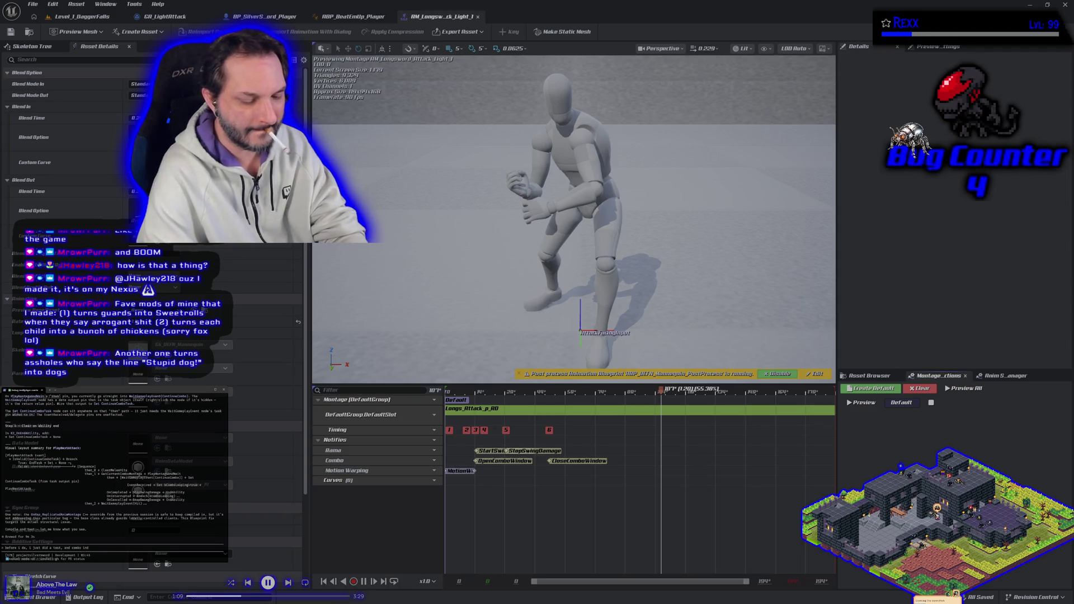
text(ex does)
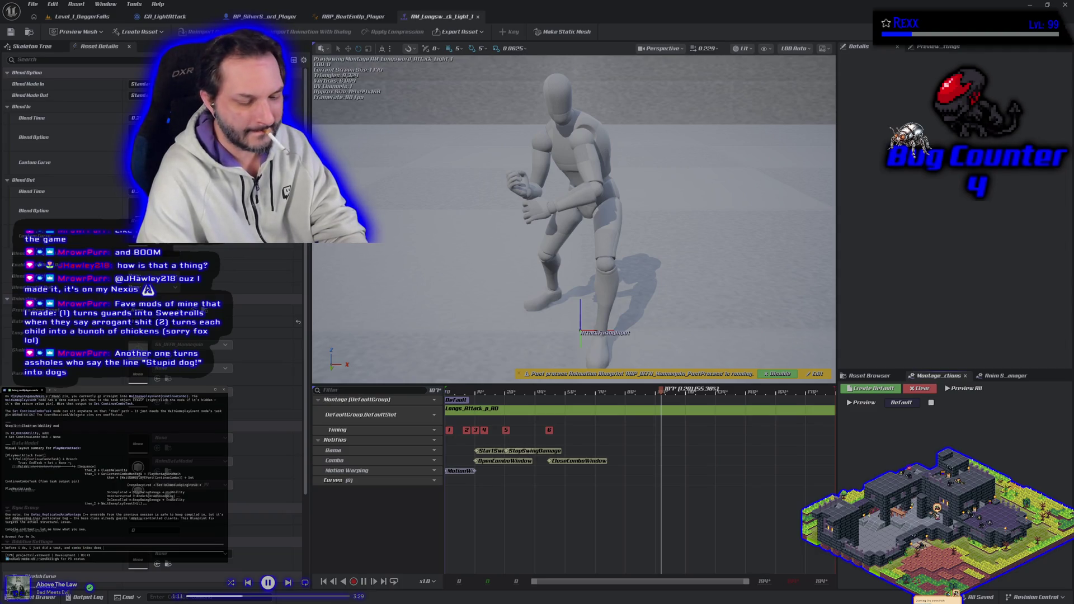
text(re)
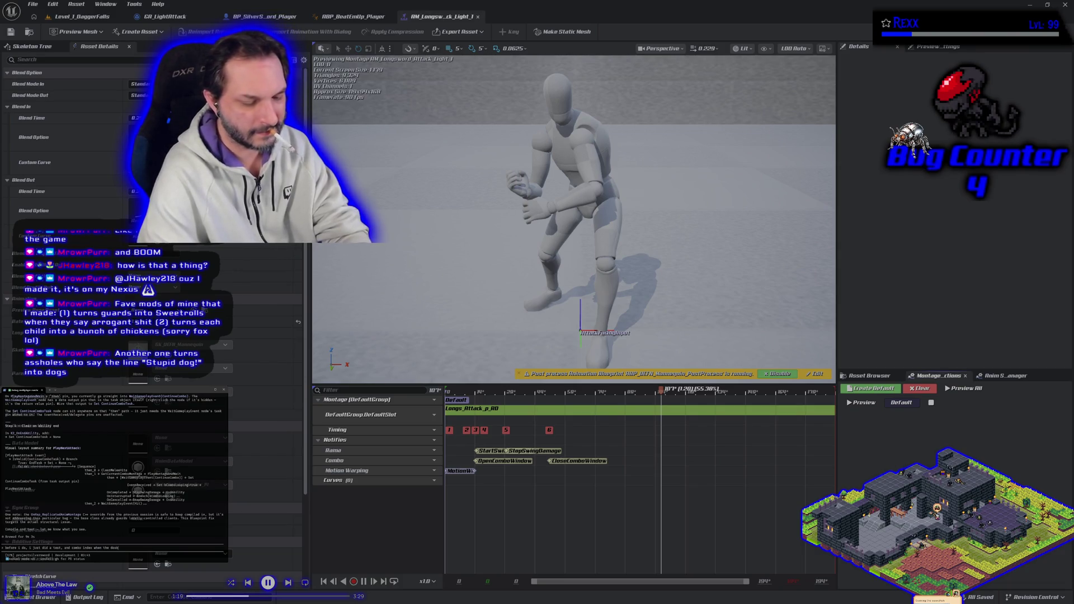
text(montage happens)
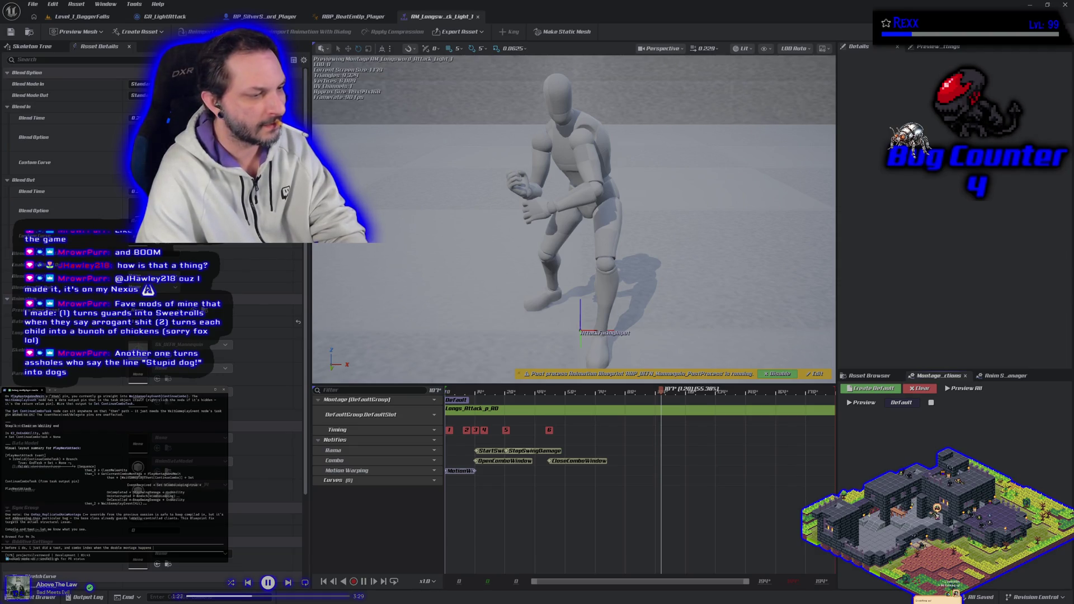
text(he combo inde)
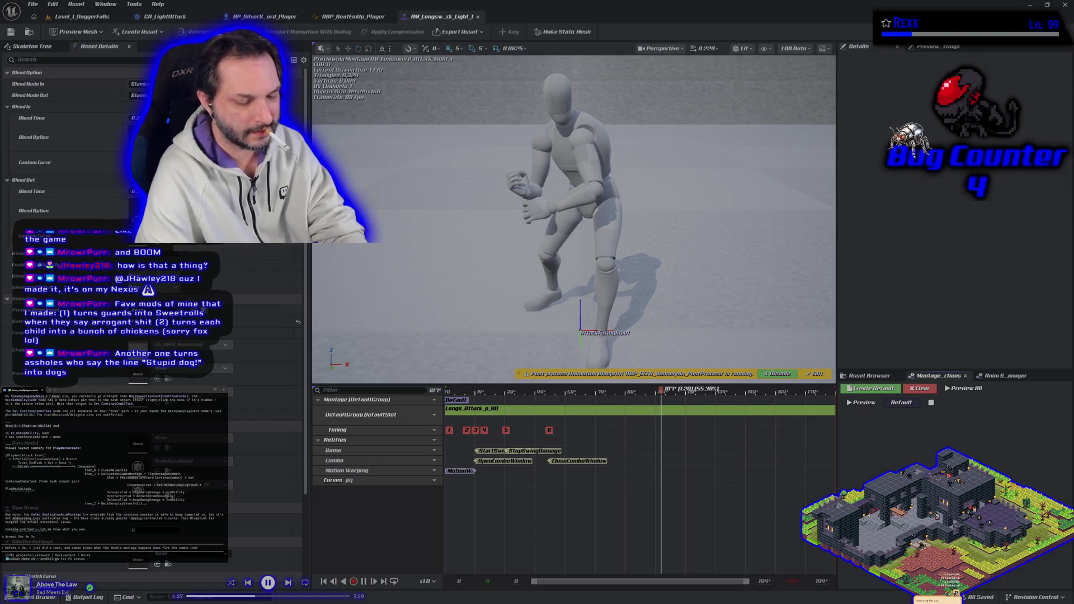
text( x2 second)
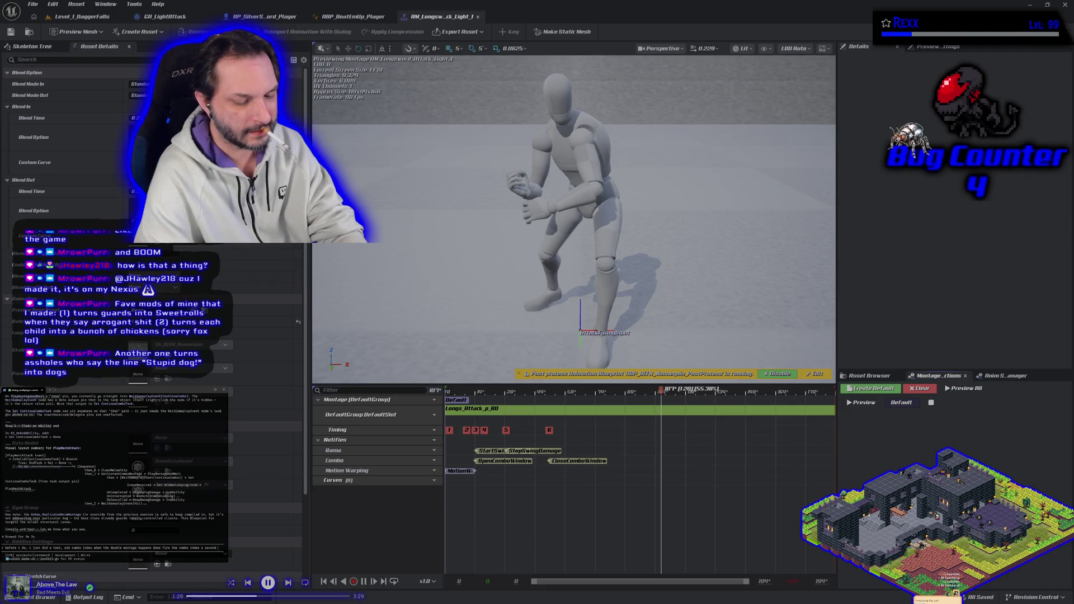
text( time.)
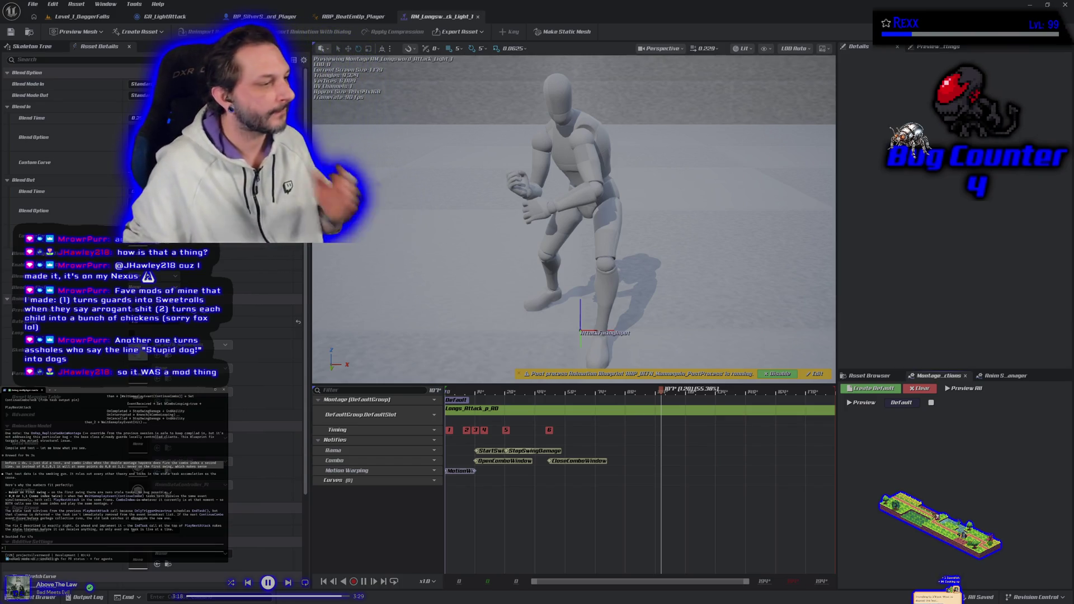
- Ask the terminal assistant 'what percent sure are you?' and switch to JetBrains Rider
text(what percent sure)
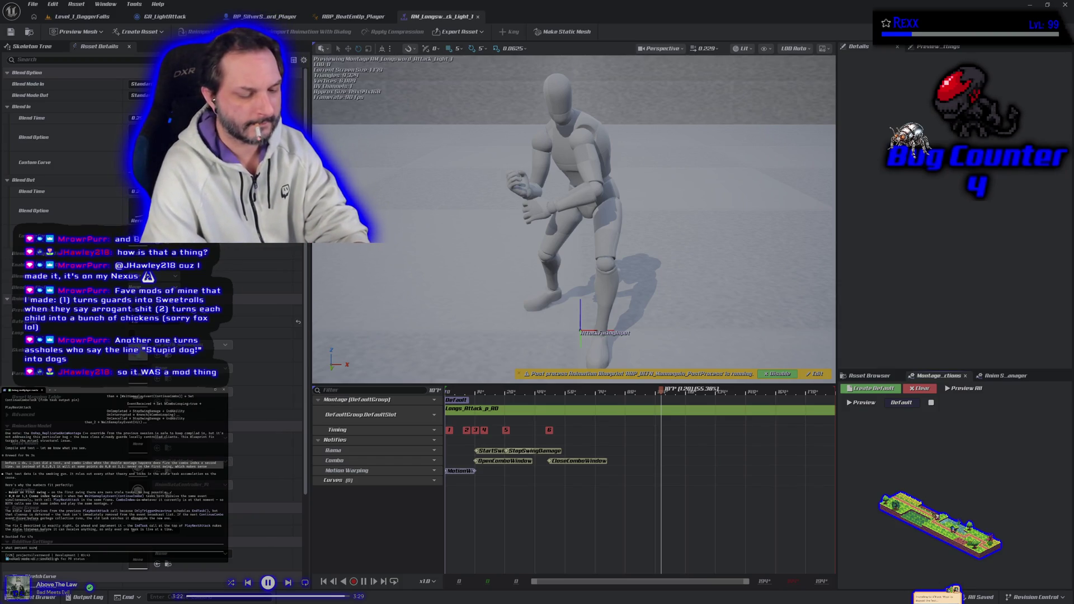
text( are you?)
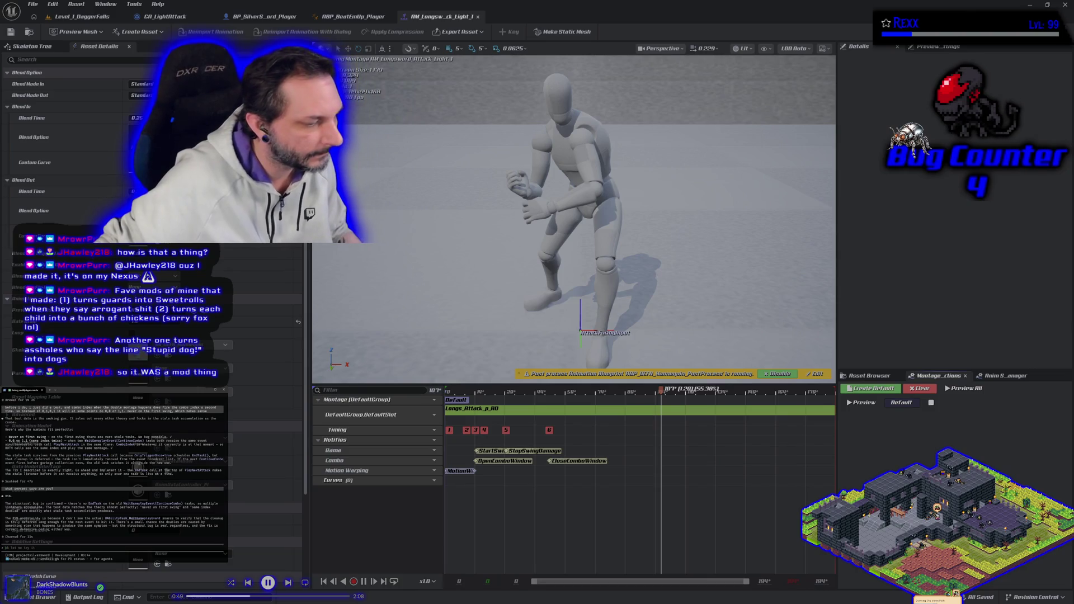
key(alt+Tab)
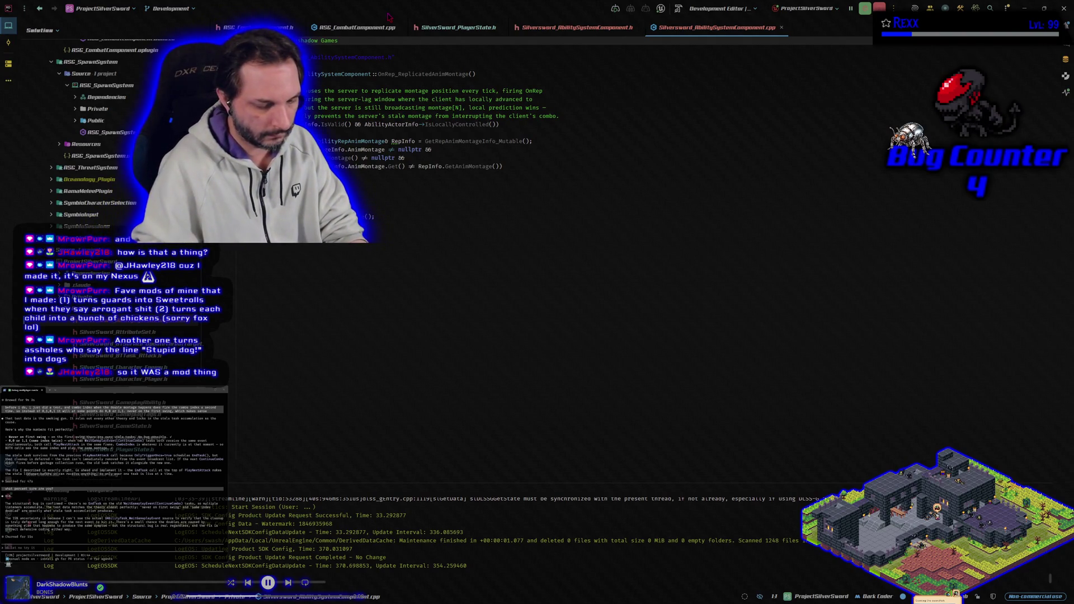
key(ctrl+f)
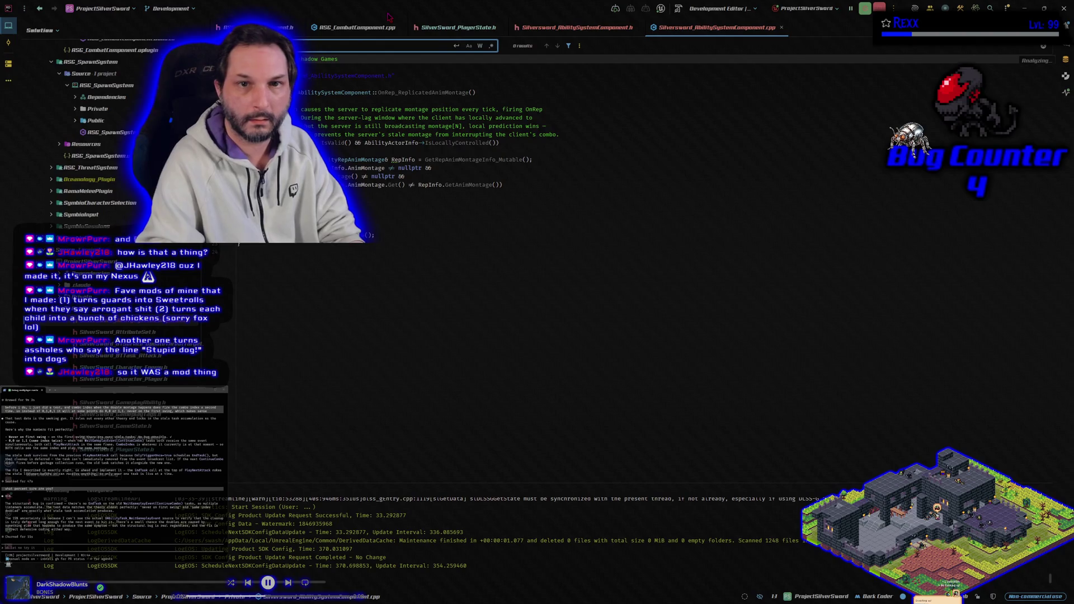
key(Escape)
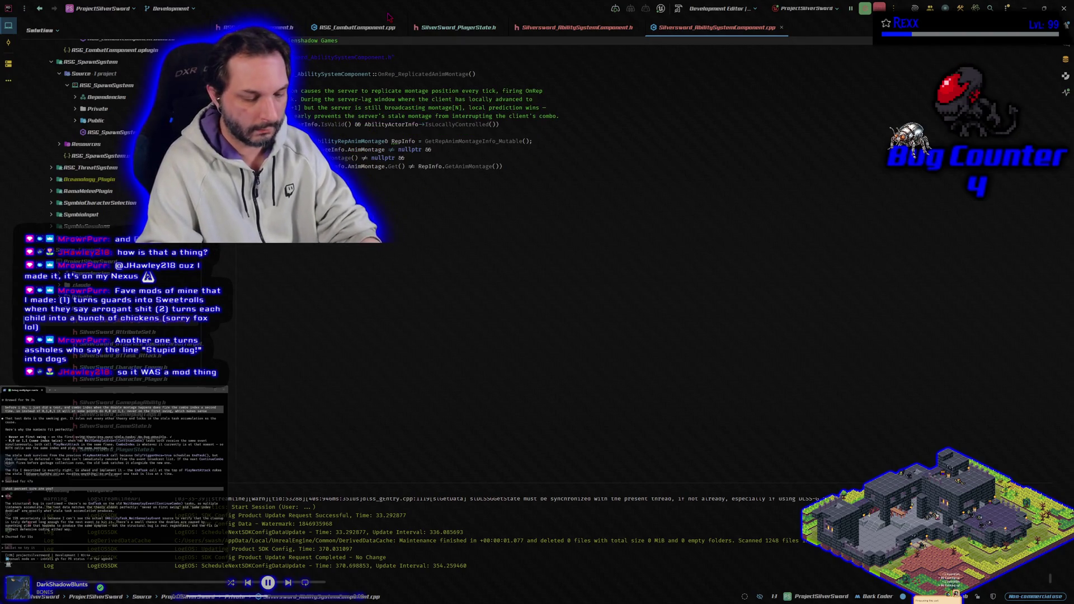
- Search the project for uAbilityTaskWaitGameplayEvent and open the AbilitySystemBlueprintLibrary.h result
key(ctrl+t)
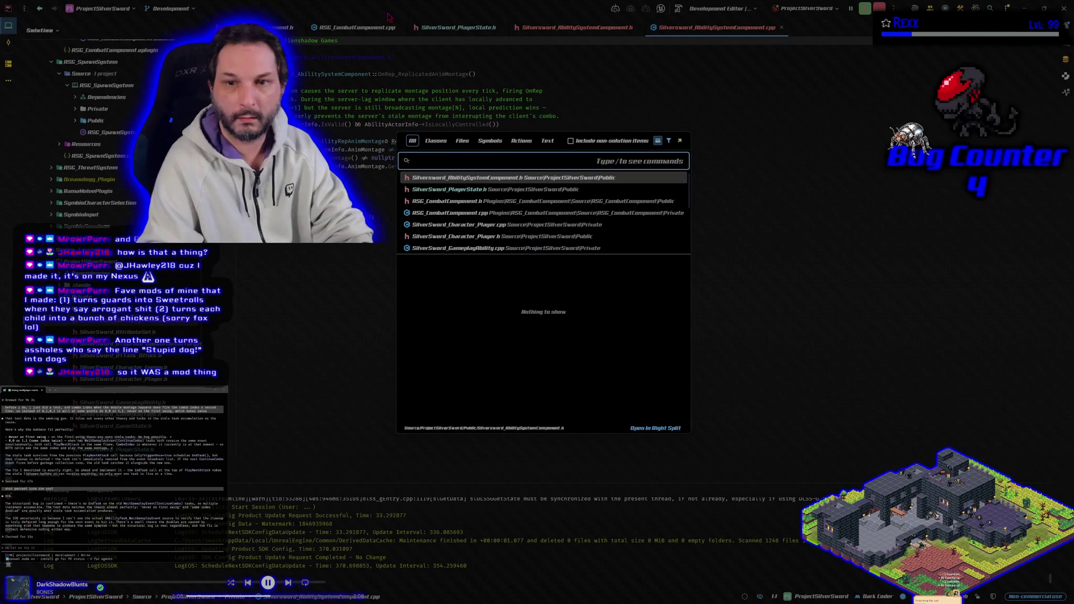
text(u)
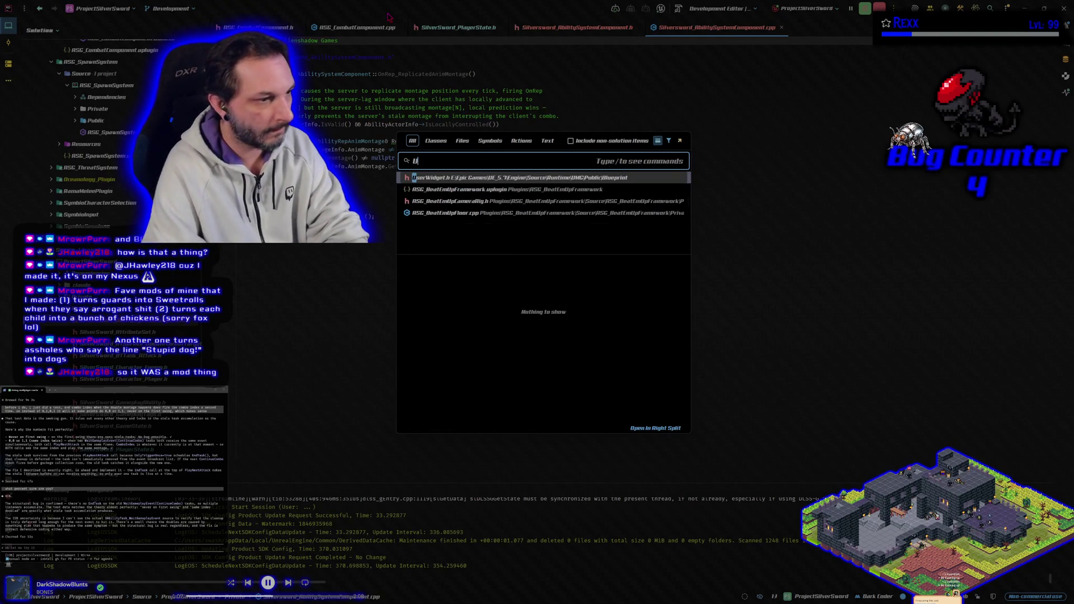
text(A)
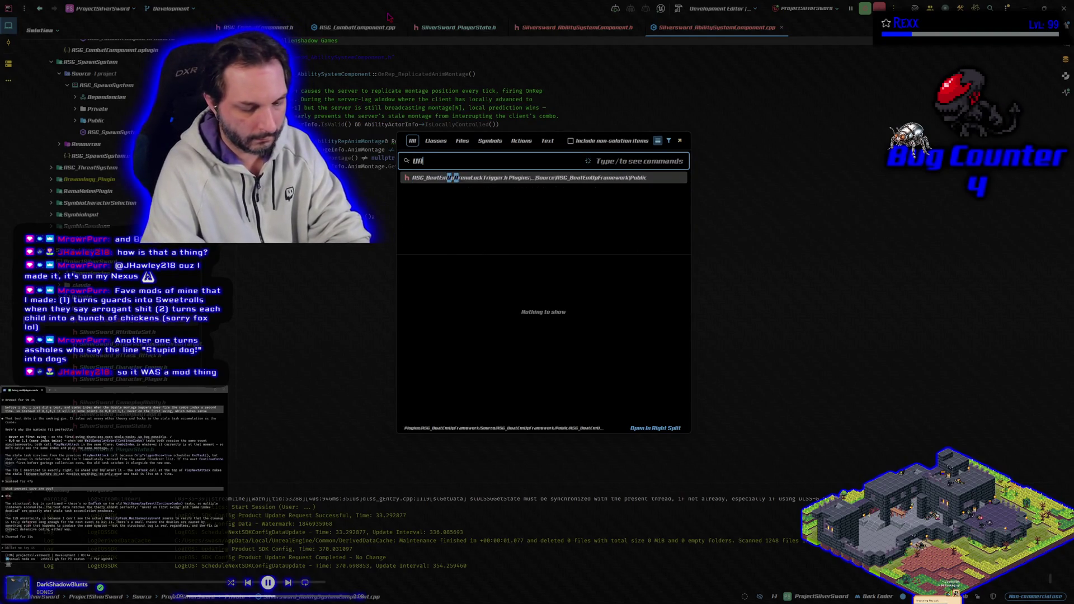
text(bilityTa)
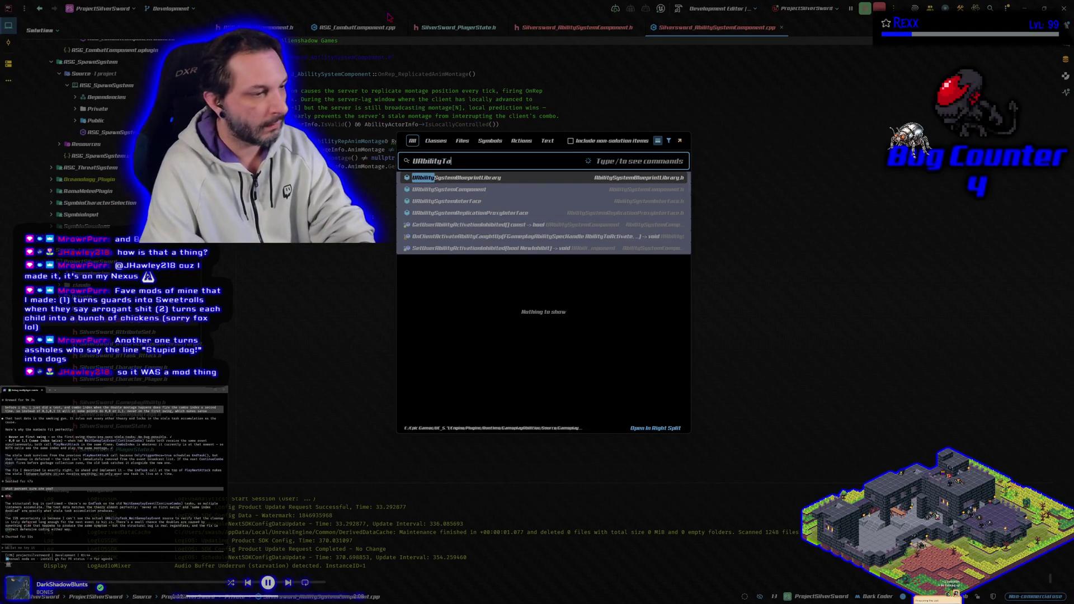
text(skWait)
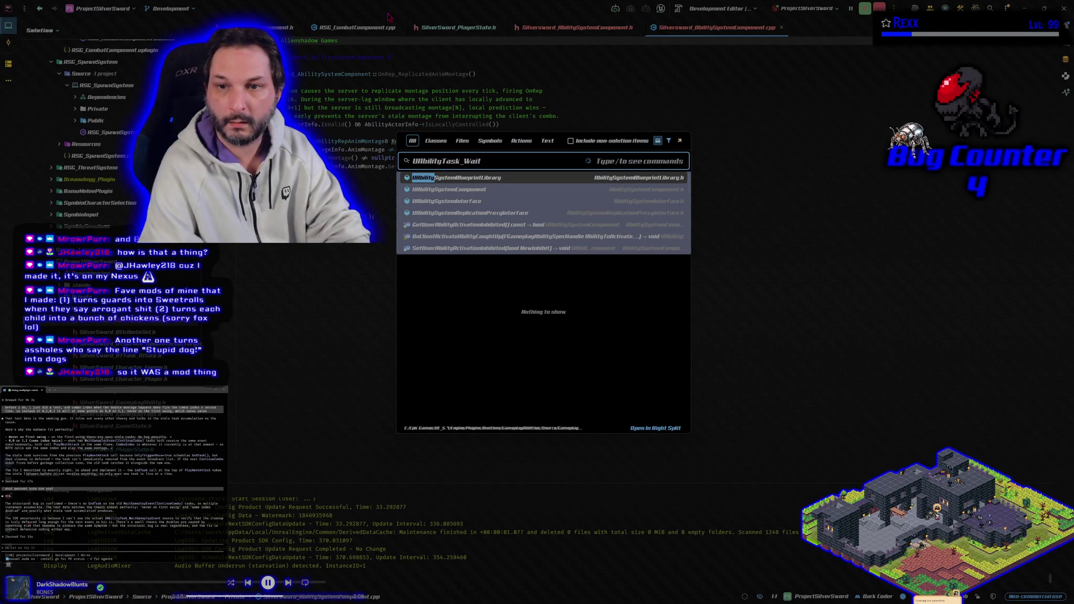
text(Gamepl)
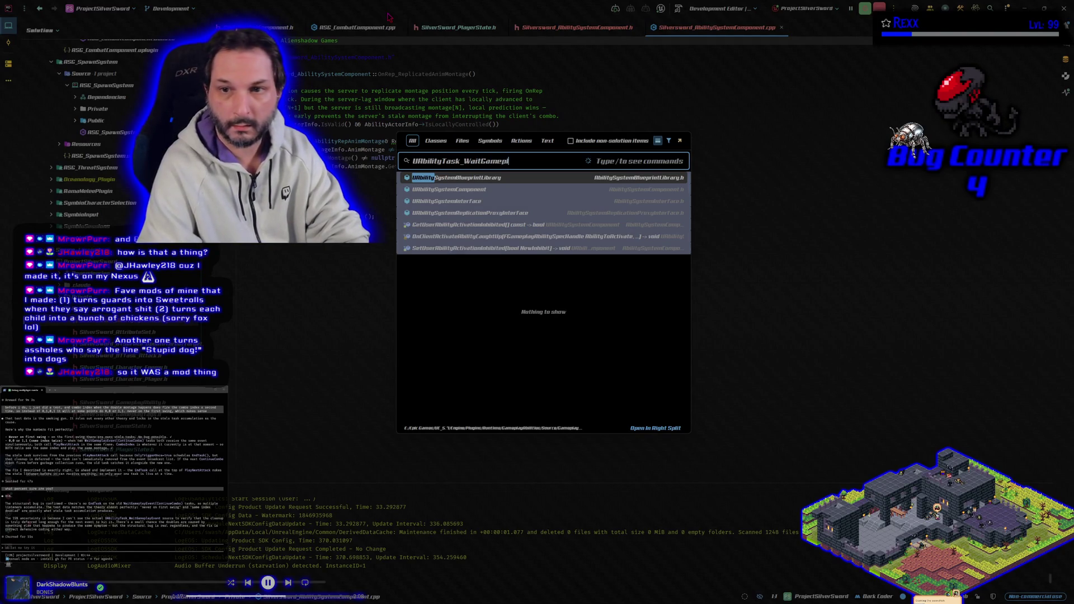
text(ayEvent)
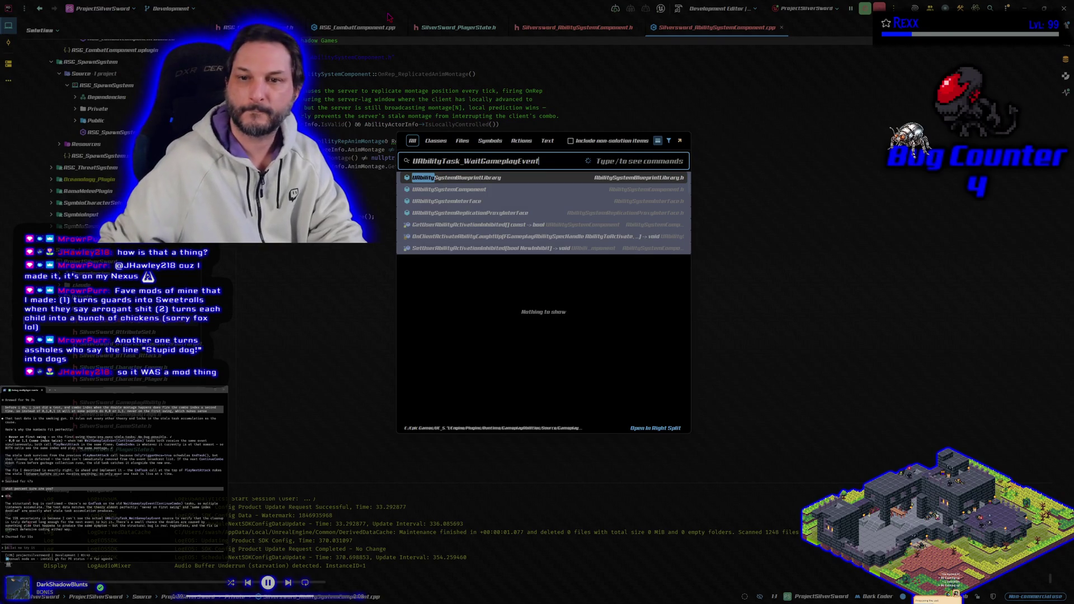
click(469, 178)
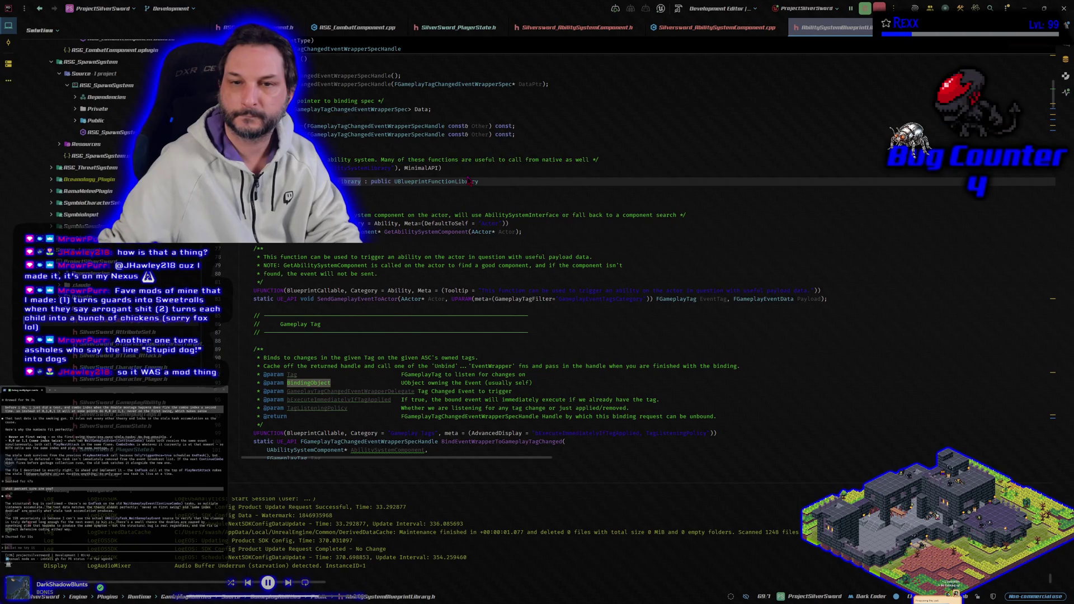
- Search AbilitySystemBlueprintLibrary.h for 'UAbility', then clear the in-file search
key(ctrl+f)
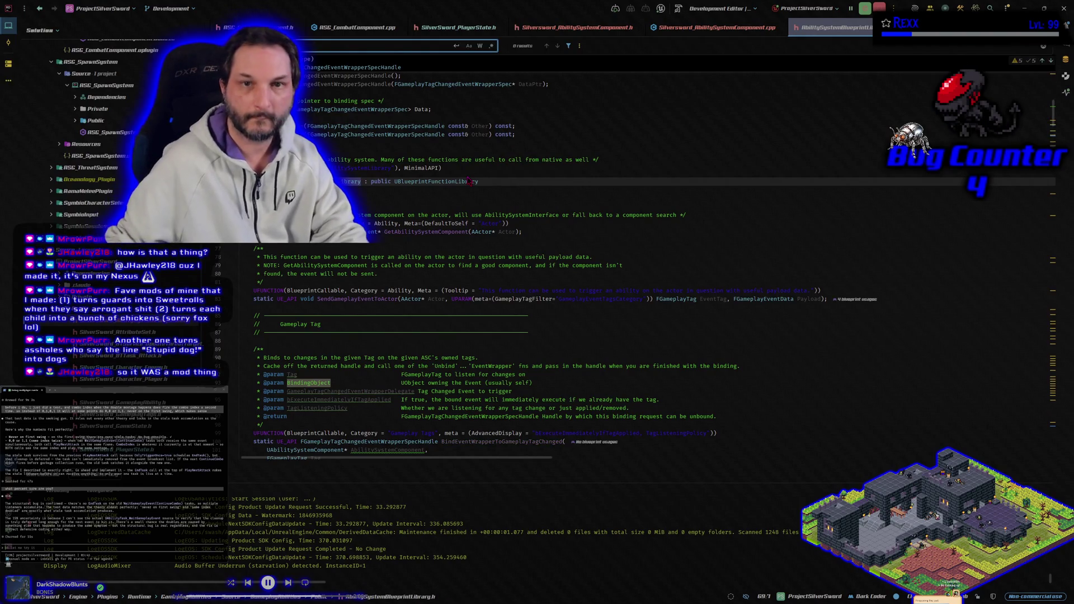
text(UAbility)
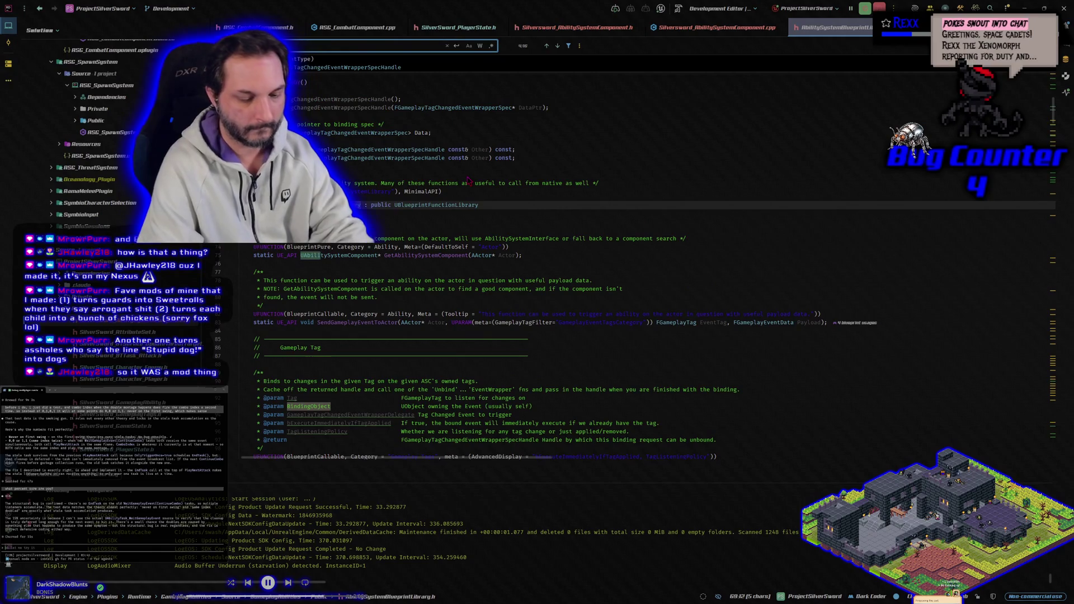
key(ctrl+BackSpace)
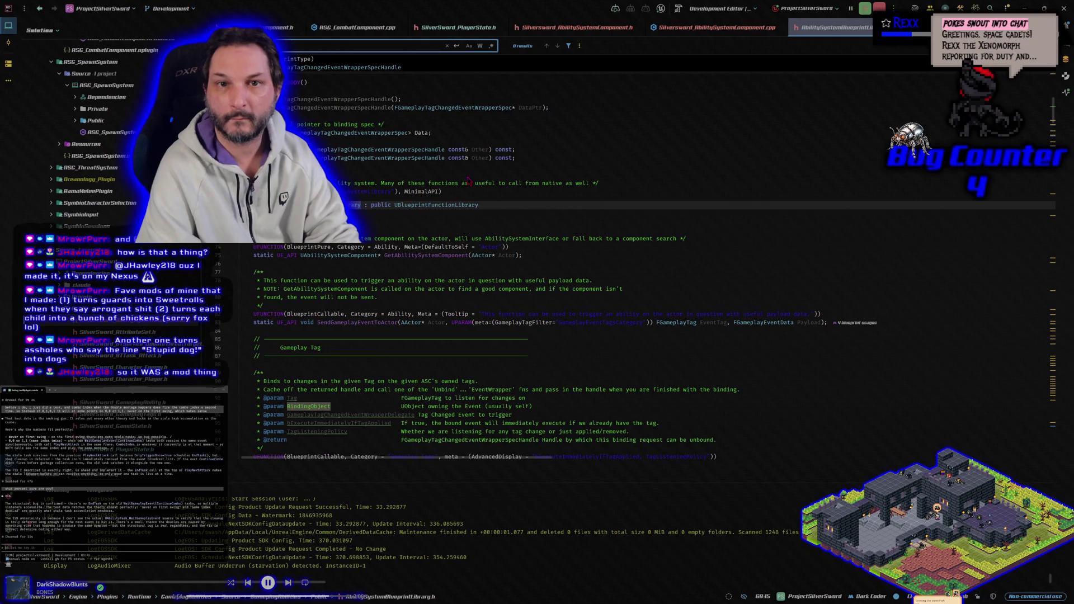
key(ctrl+z)
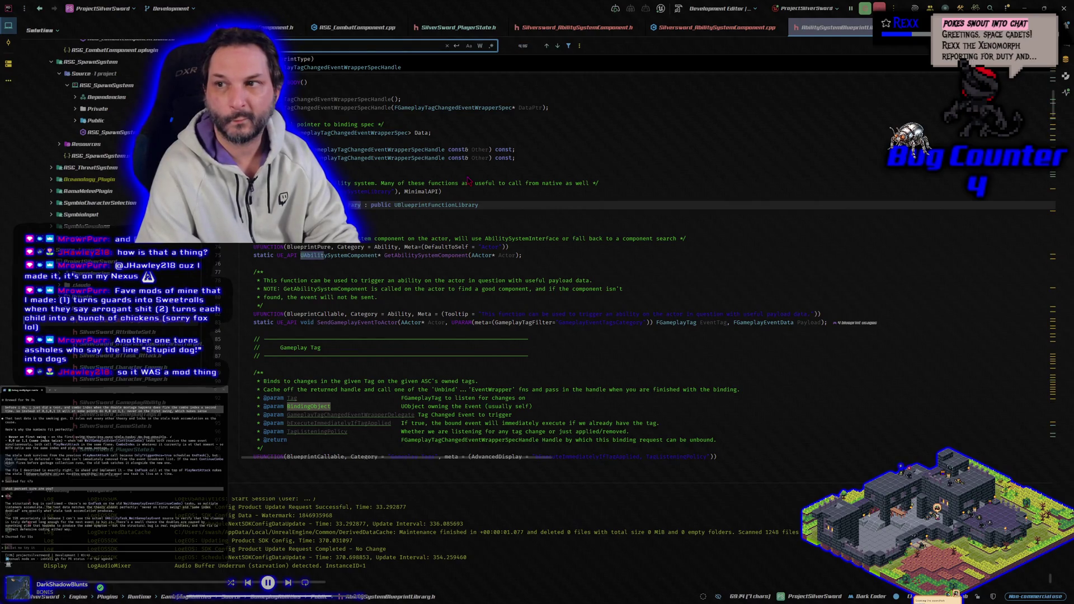
key(ctrl+BackSpace)
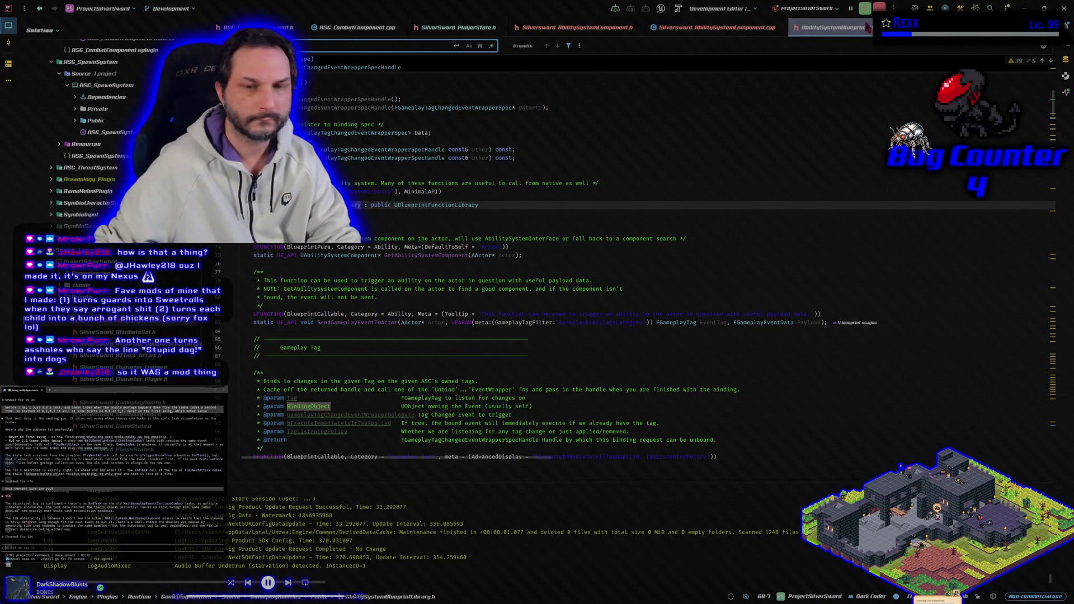
- Reopen the project-wide search and delete its previous query
key(ctrl+t)
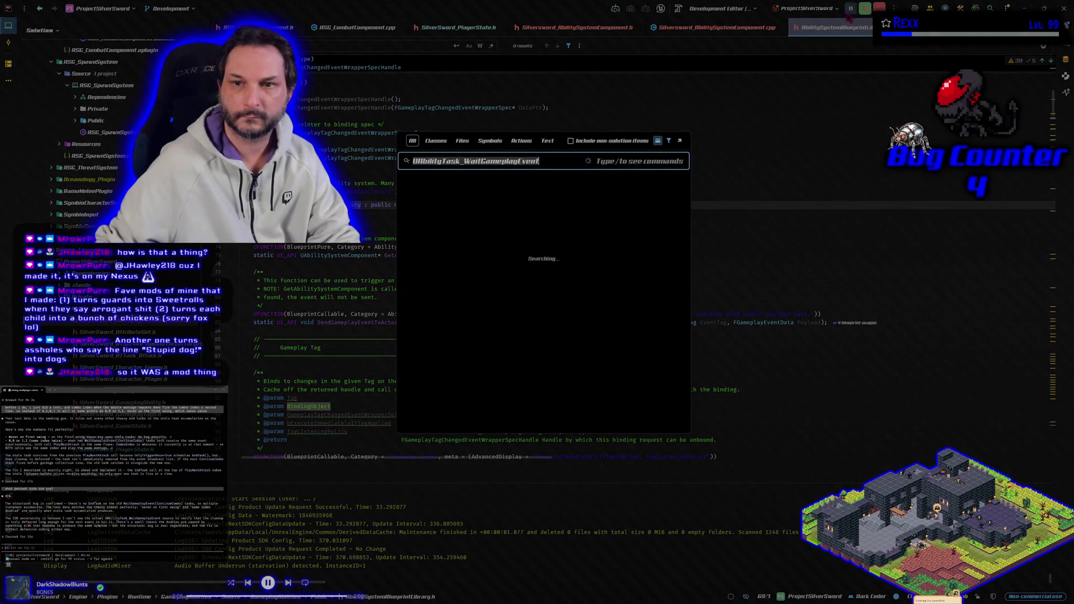
click(553, 161)
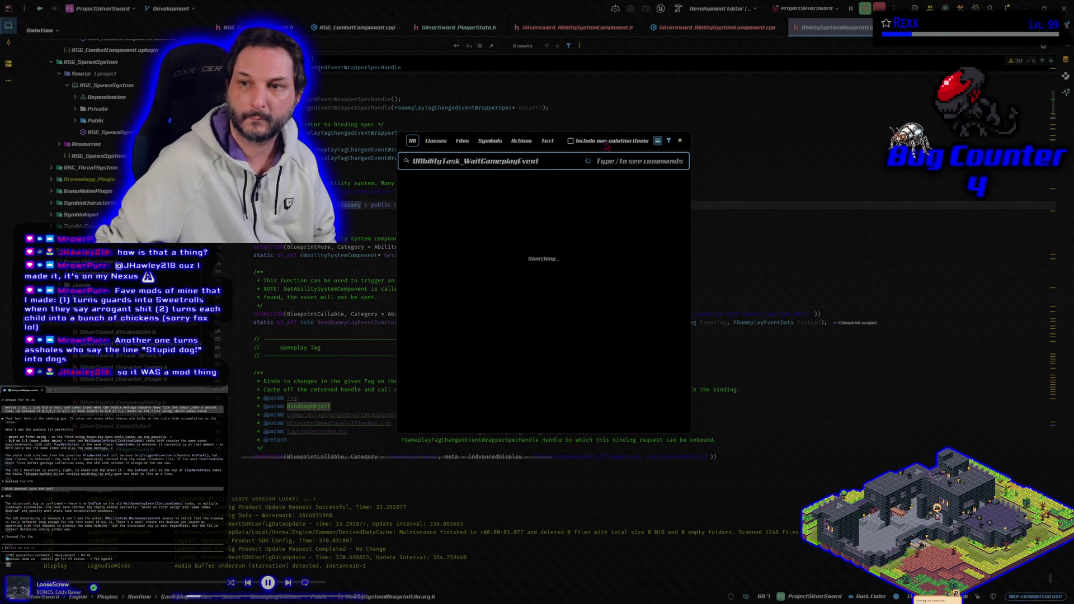
drag(541, 162, 384, 166)
key(BackSpace)
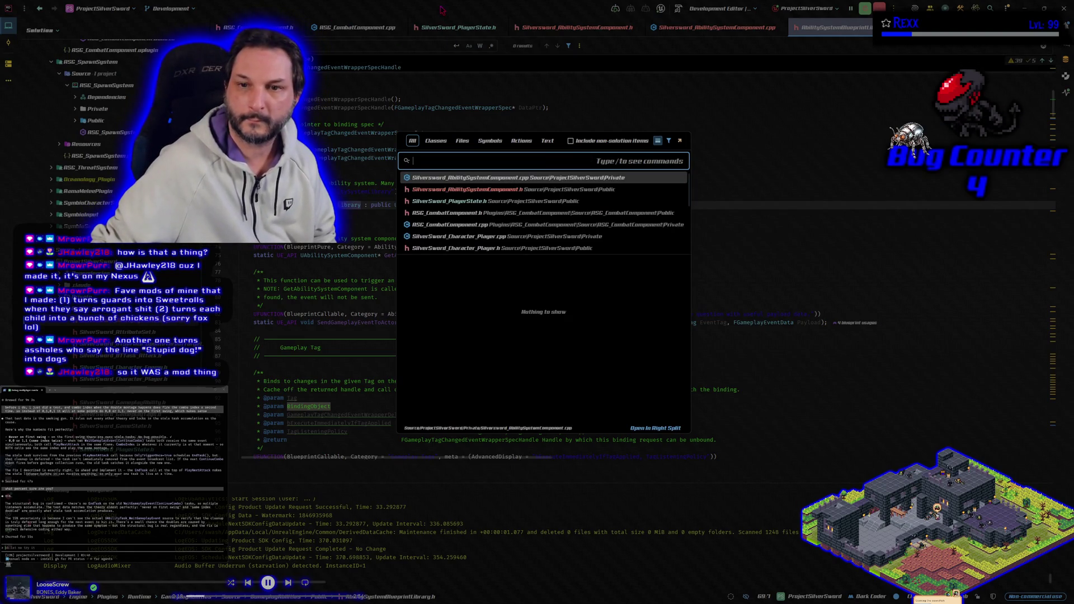
- Filter the Rider solution tree by 'UAbilityTask'
key(Escape)
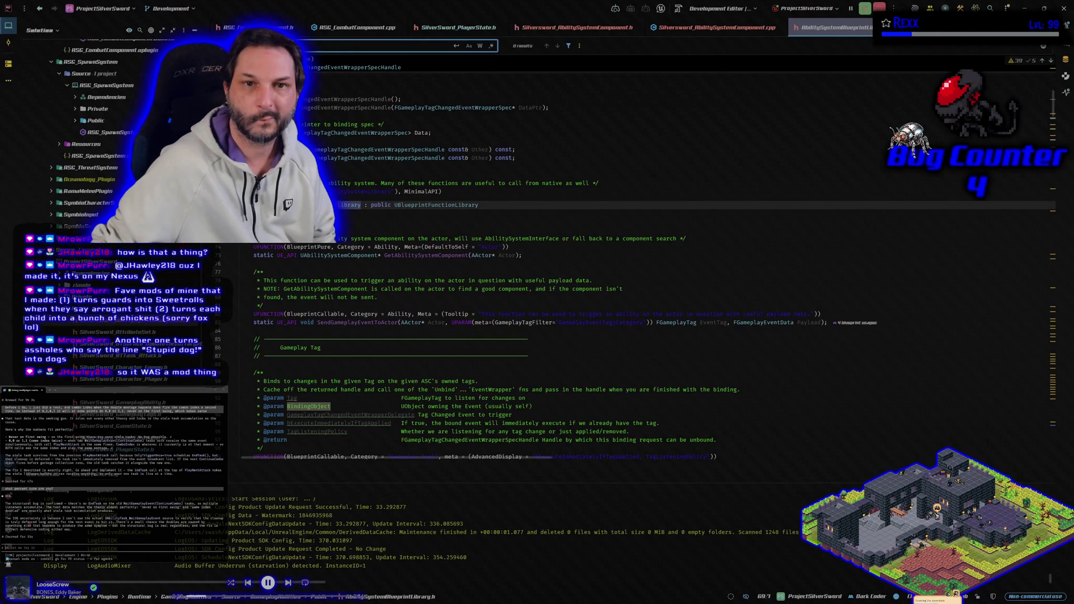
click(141, 31)
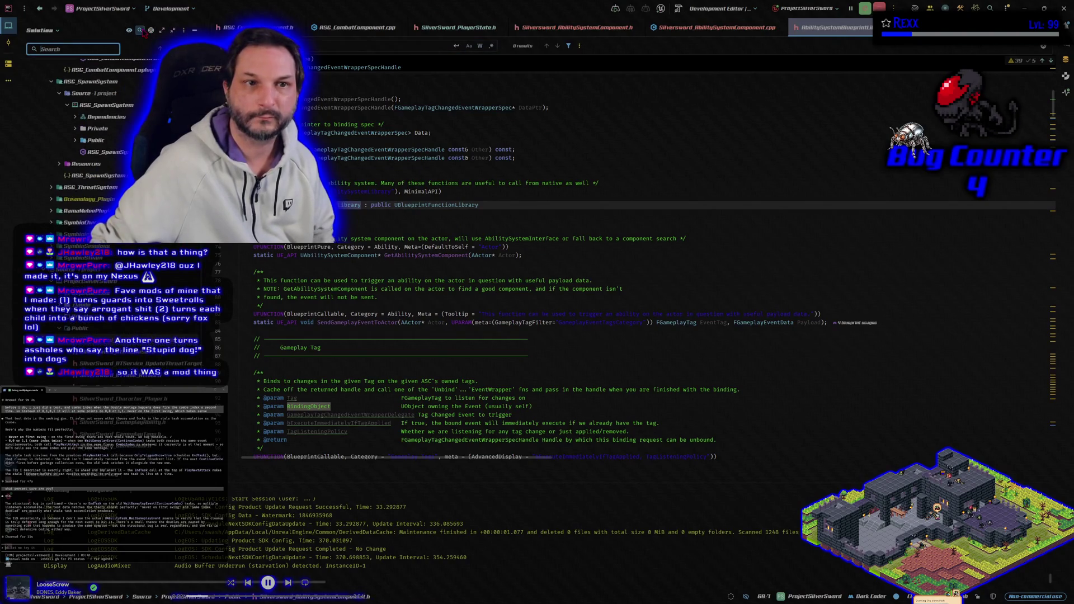
text(UAbilit)
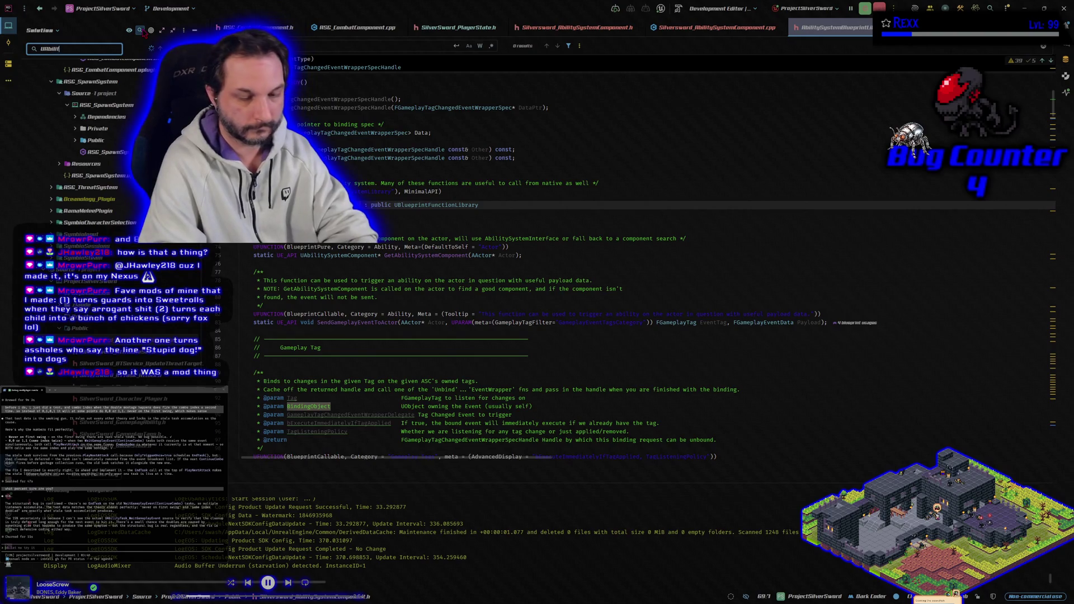
text(yTask)
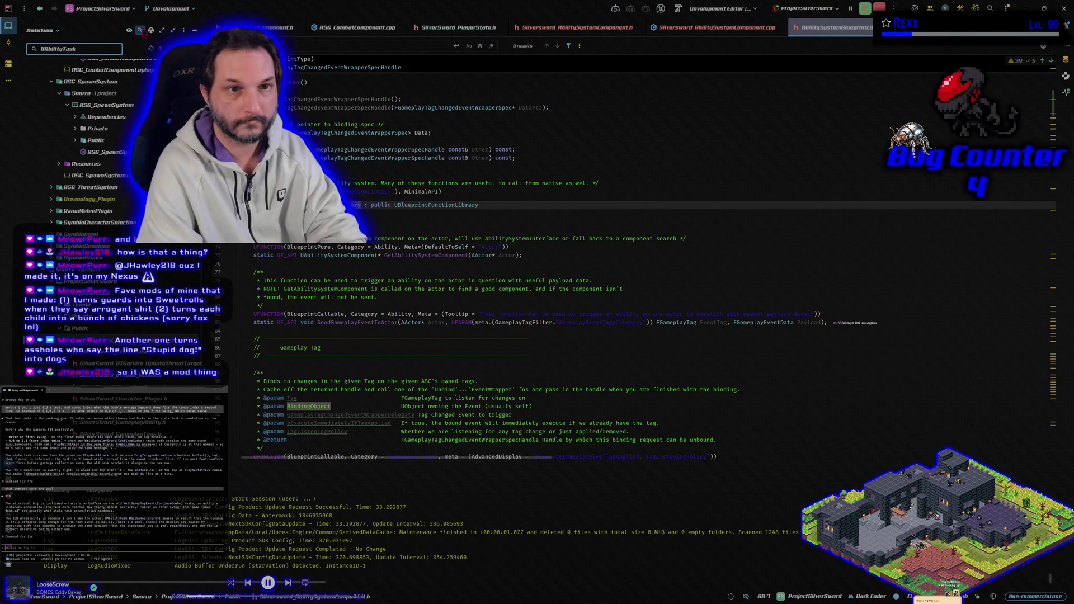
- Glance at AbilitySystemComponent.h and AbilitySystemBlueprintLibrary.h, then return to the Unreal montage
key(ctrl+Tab)
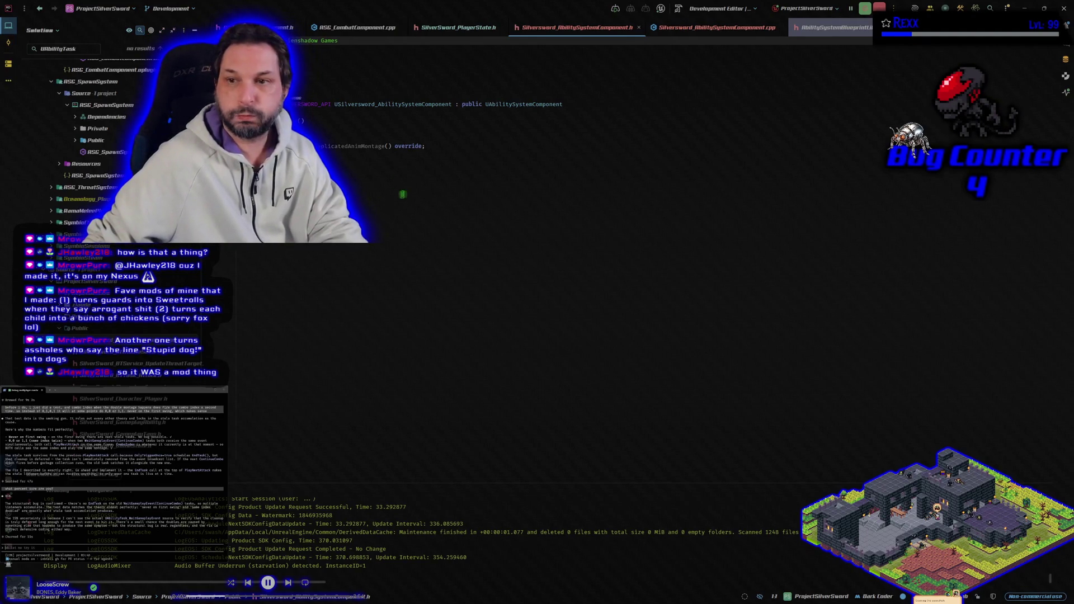
click(867, 31)
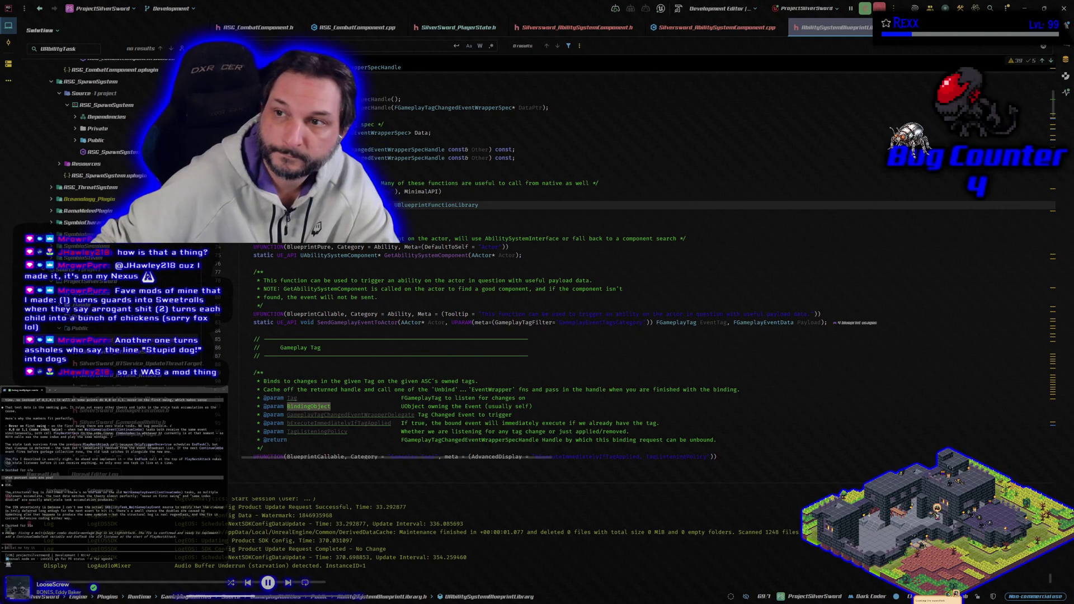
key(alt+Tab)
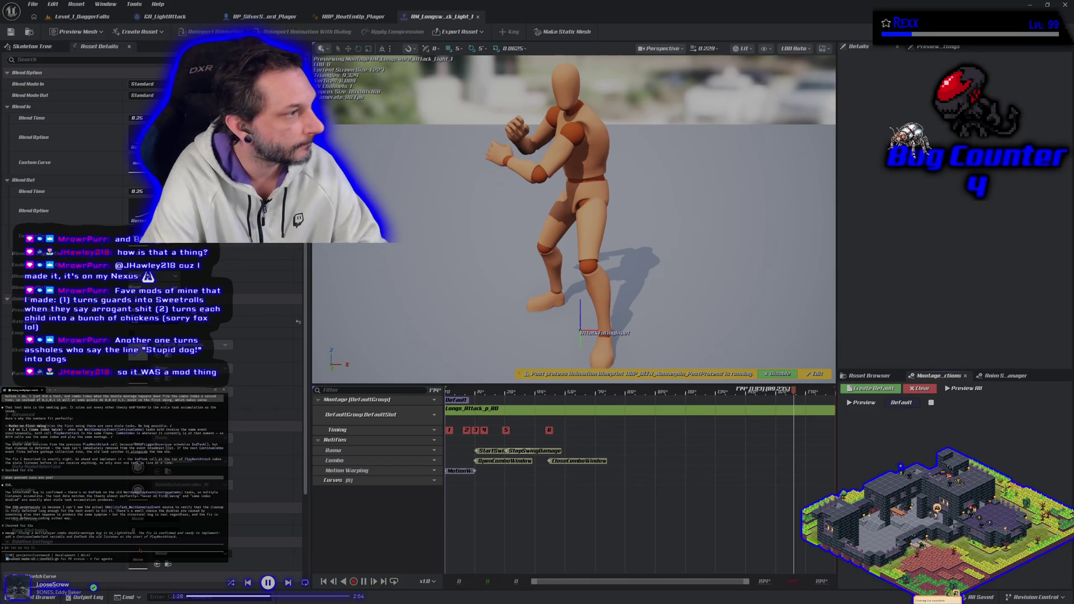
- Ask the coding assistant a UE/IDE question and read its reply, then open GA_LightAttack's graph
text(how do we v)
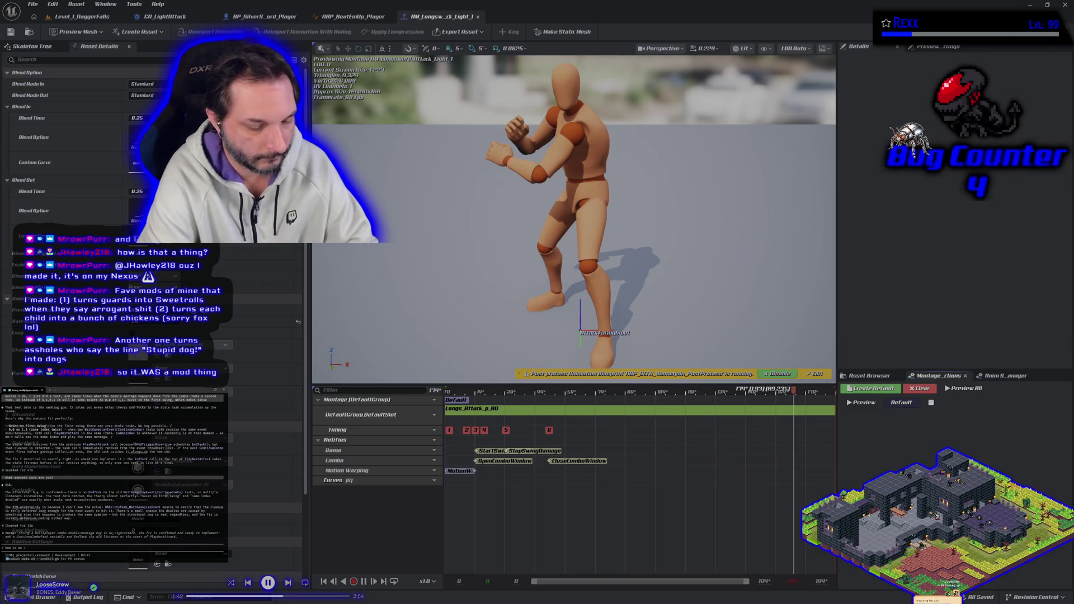
text(UE)
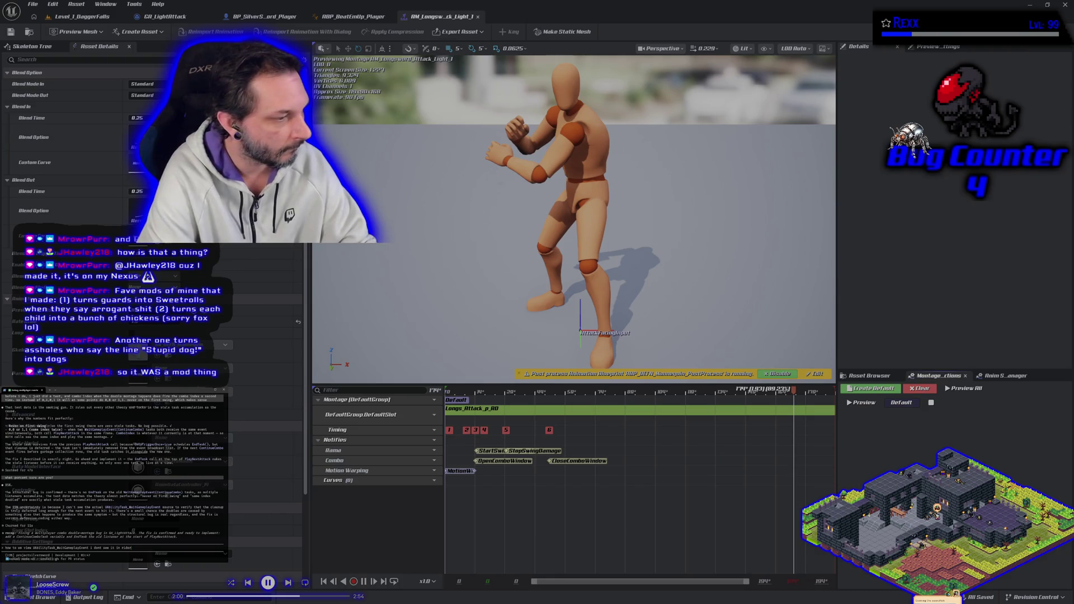
text(ide)
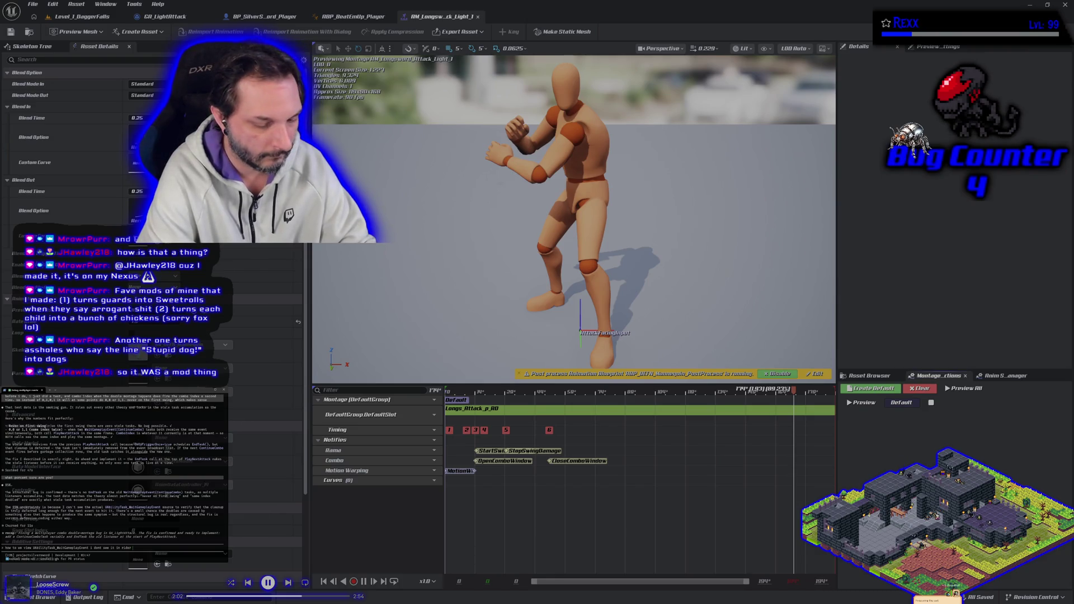
key(Return)
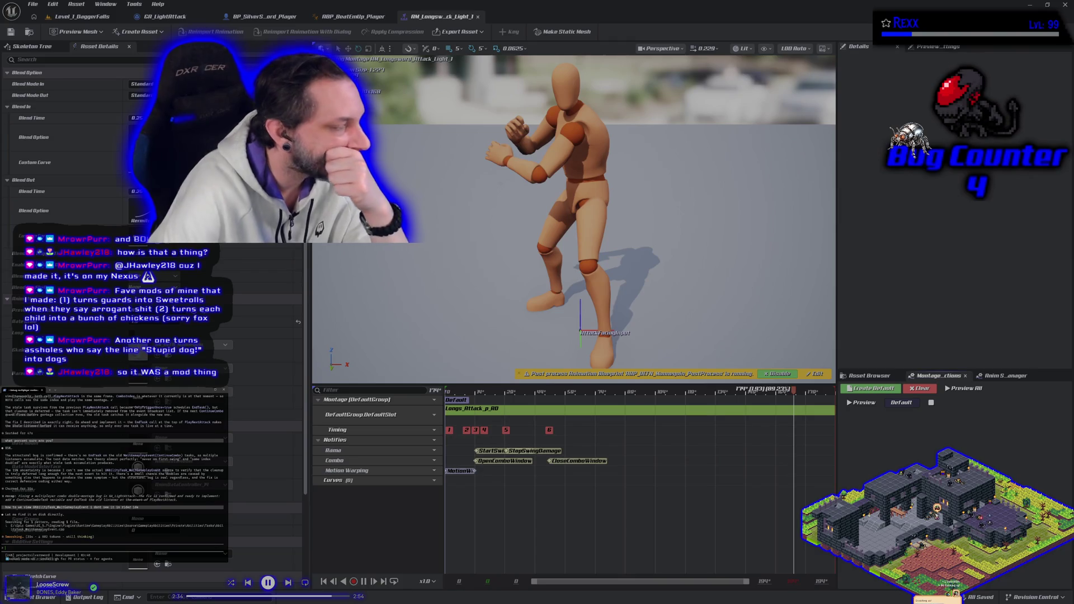
scroll(126, 469, down, 5)
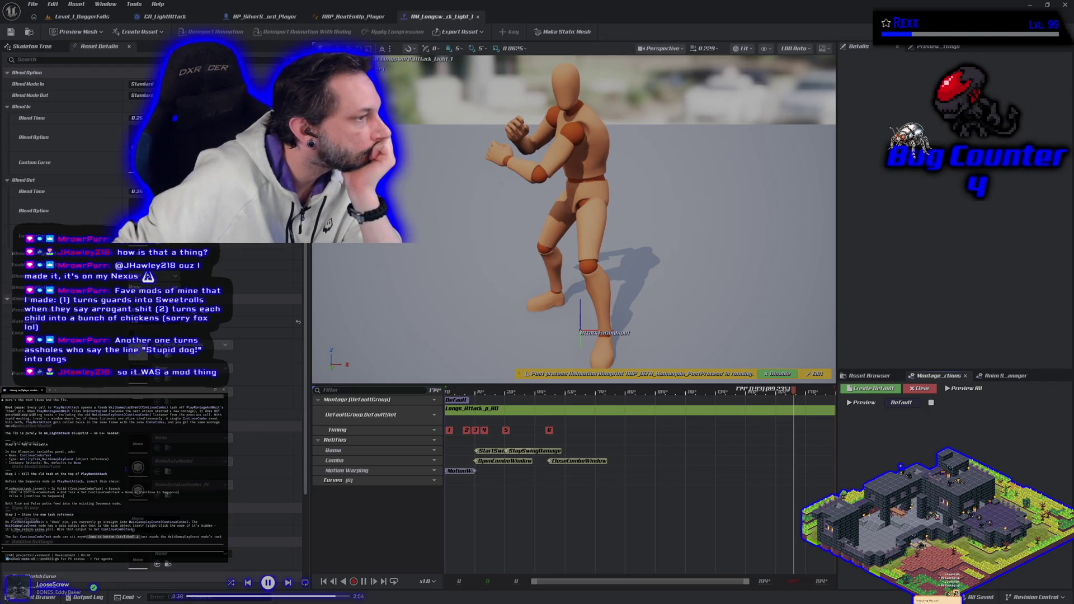
scroll(126, 469, down, 1)
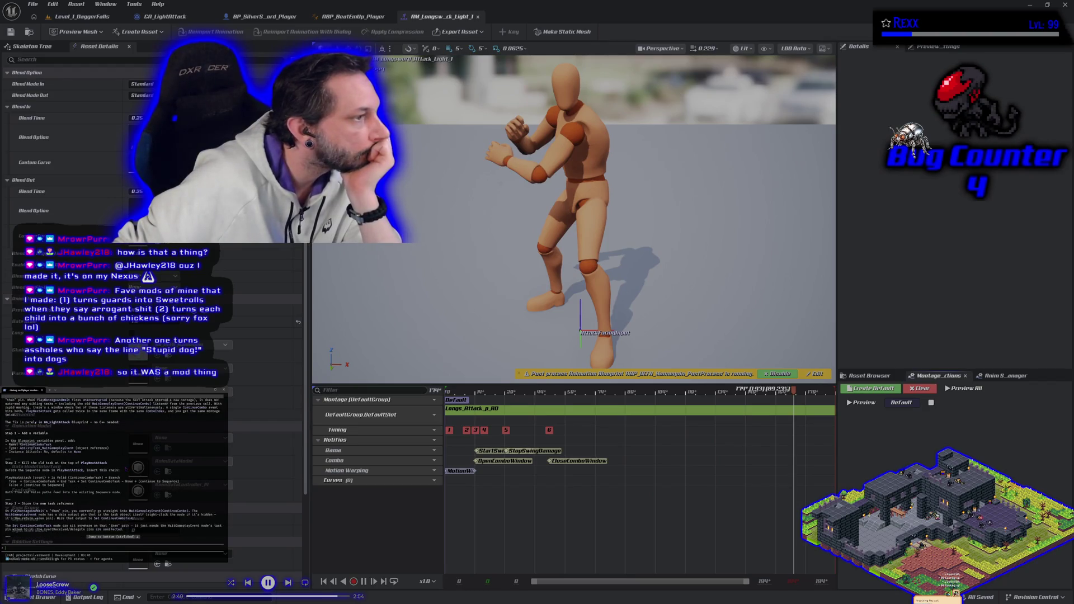
click(162, 16)
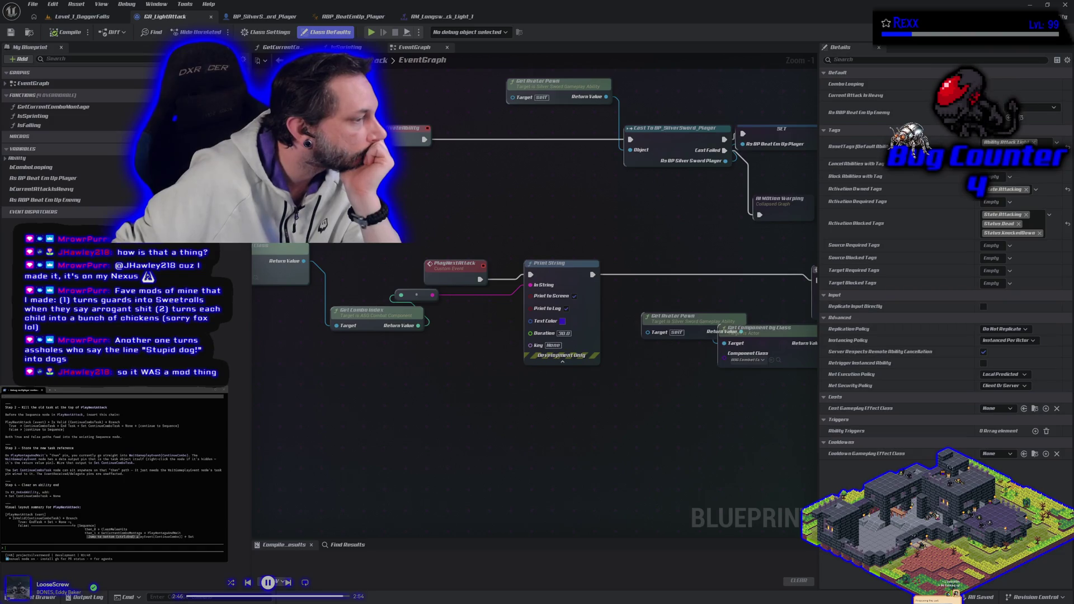
scroll(113, 468, up, 3)
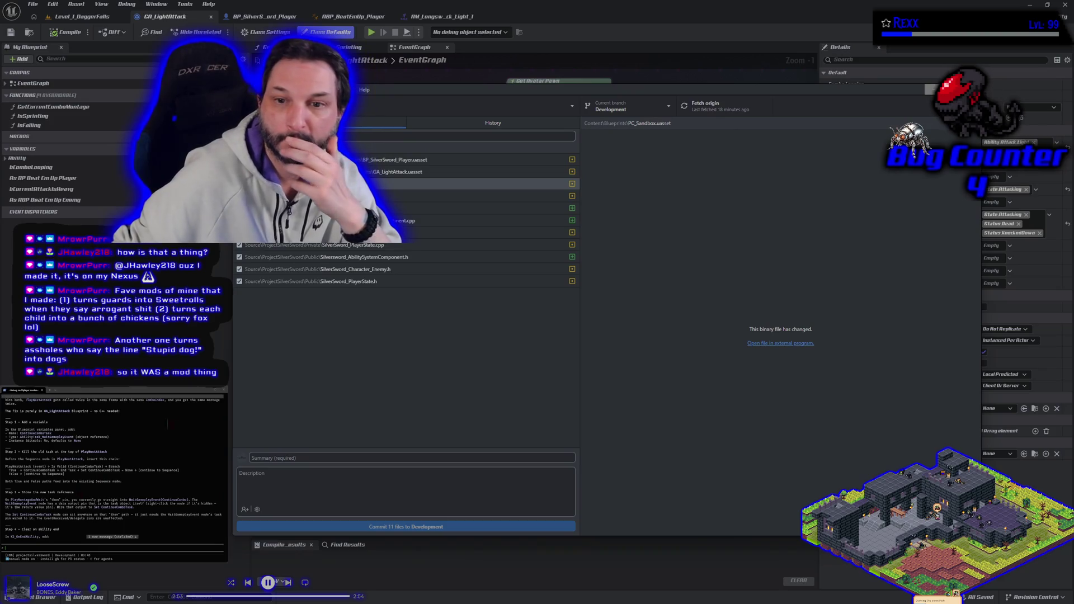
click(392, 221)
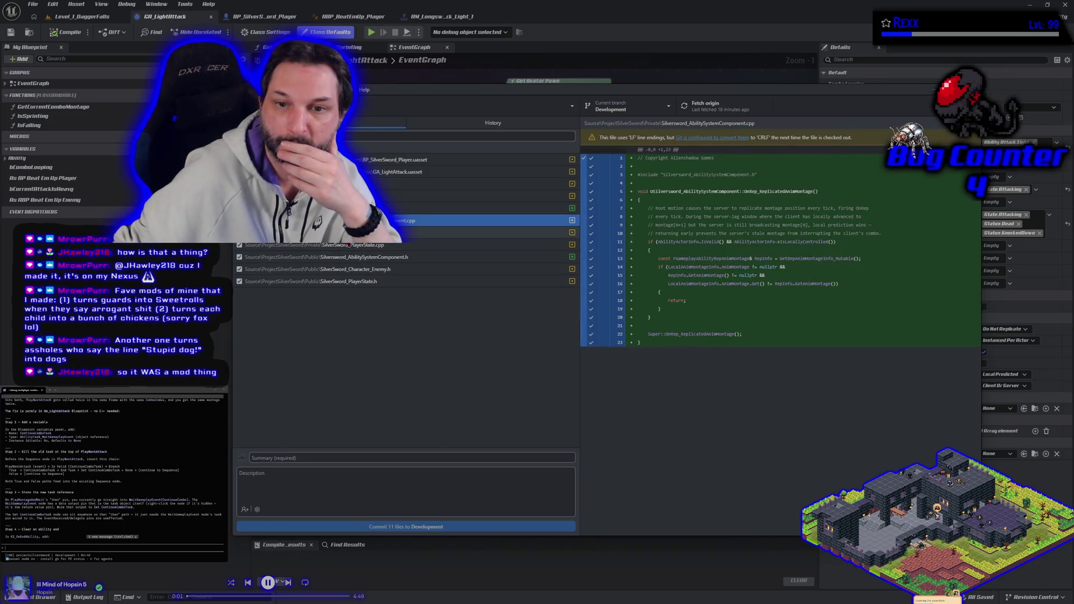
key(Down)
key(Down)
key(Down)
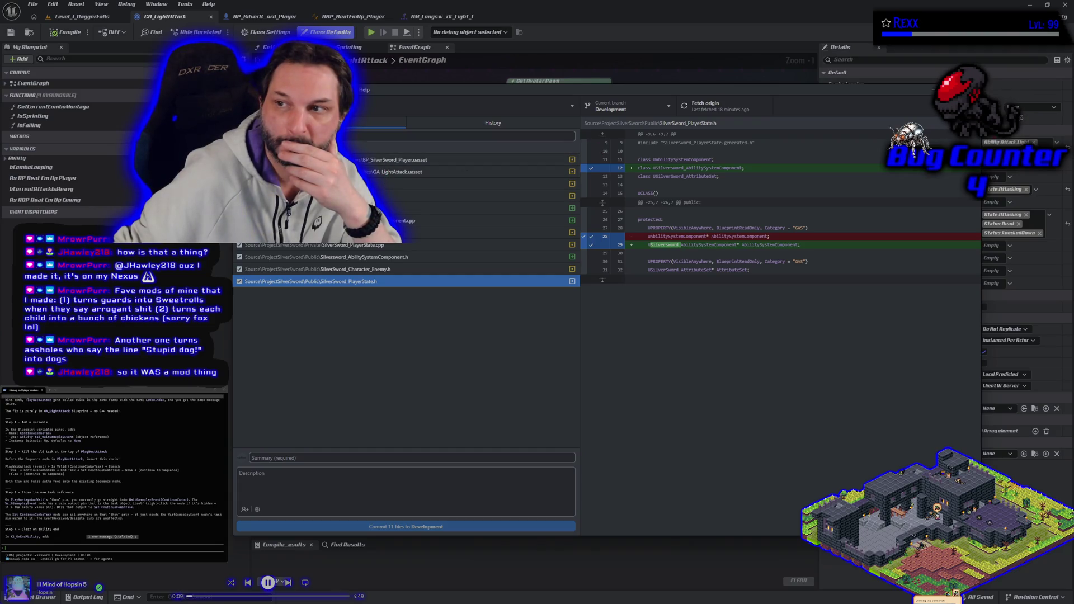
key(alt+Tab)
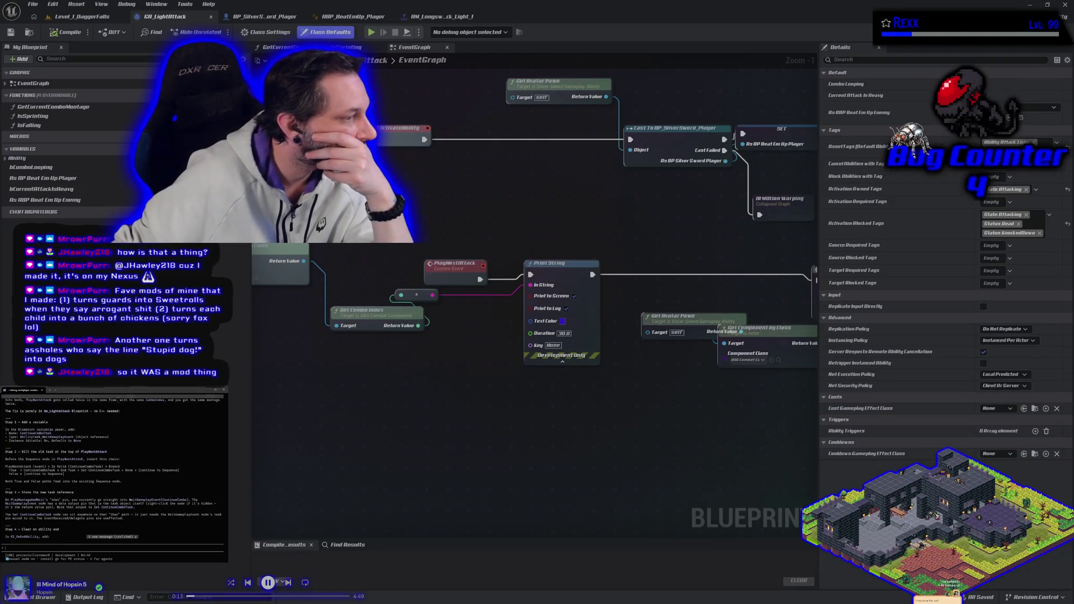
scroll(102, 456, down, 10)
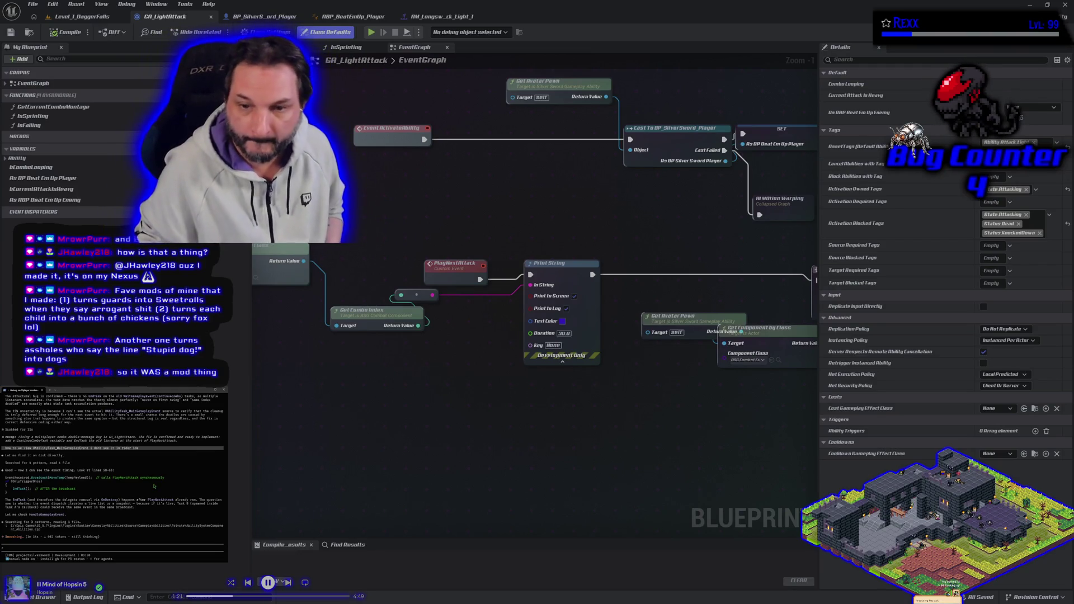
- Align Get Avatar Pawn, Get Component by Class and Get Combo Index in one row, then save
mouse_move(385, 318)
mouse_down()
mouse_move(408, 376)
mouse_move(511, 396)
mouse_move(605, 330)
mouse_move(638, 322)
mouse_up()
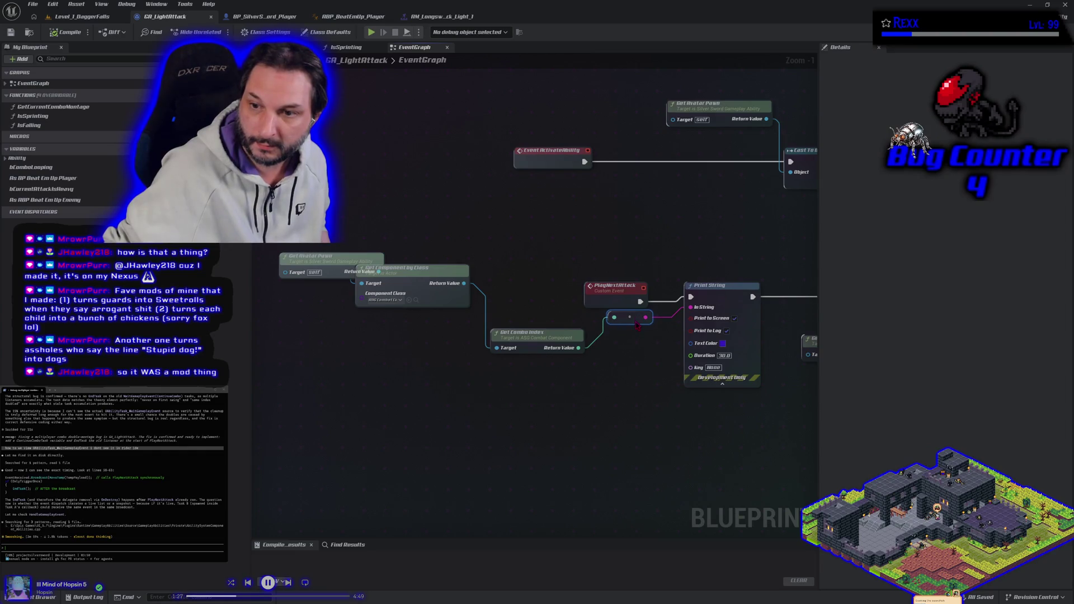
drag(533, 348, 530, 318)
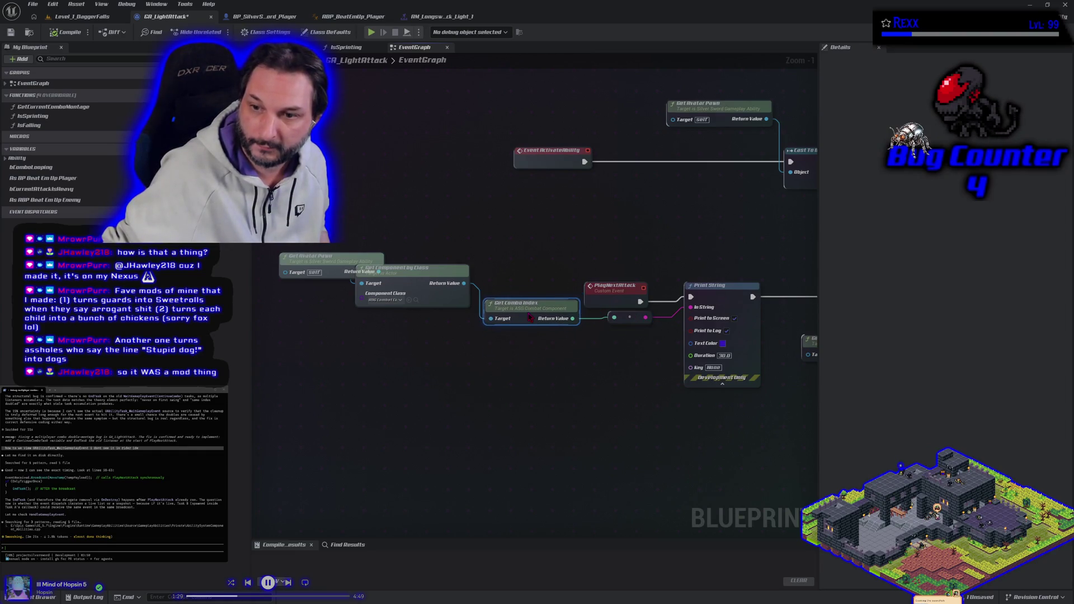
mouse_move(427, 273)
mouse_down()
mouse_move(410, 312)
mouse_move(428, 312)
mouse_up()
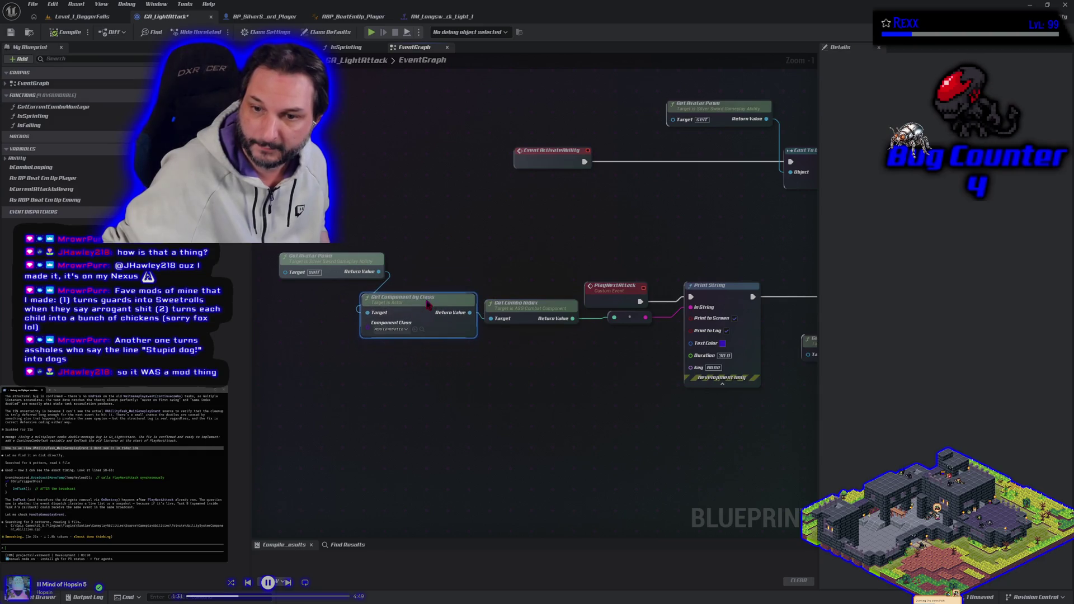
mouse_move(330, 266)
mouse_down()
mouse_move(302, 283)
mouse_move(308, 312)
mouse_up()
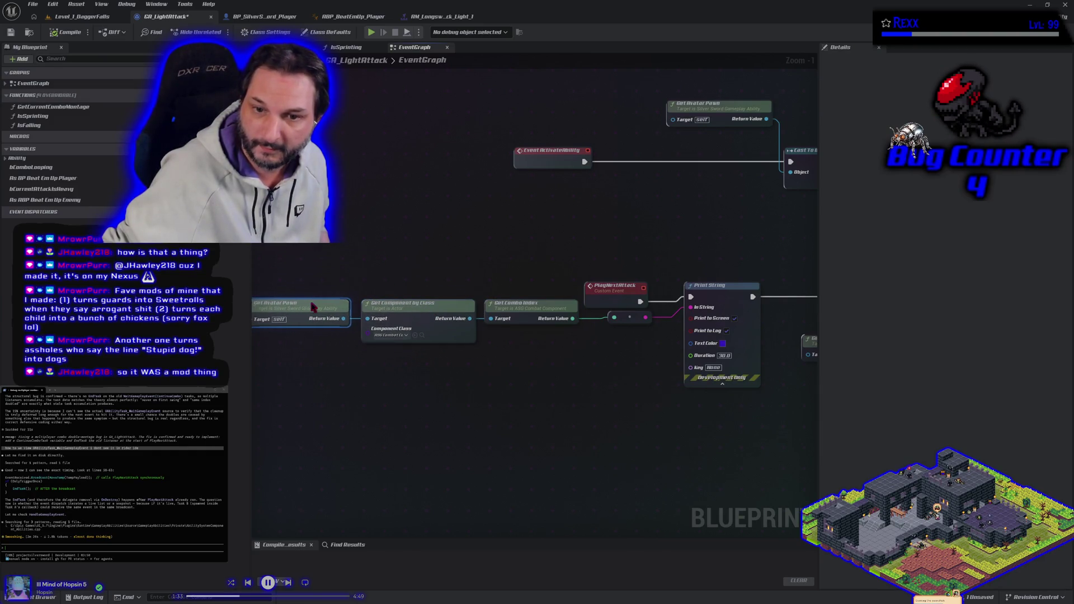
click(10, 32)
- Nudge the PlayNextAttack event node into alignment and save the blueprint again
drag(442, 418, 482, 411)
click(675, 283)
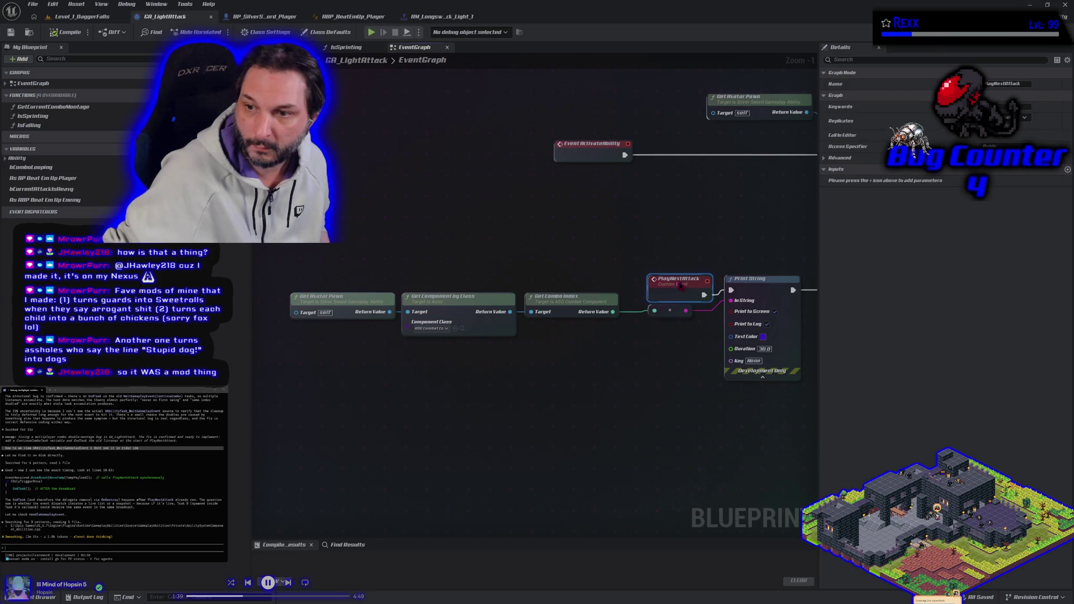
drag(667, 284, 656, 278)
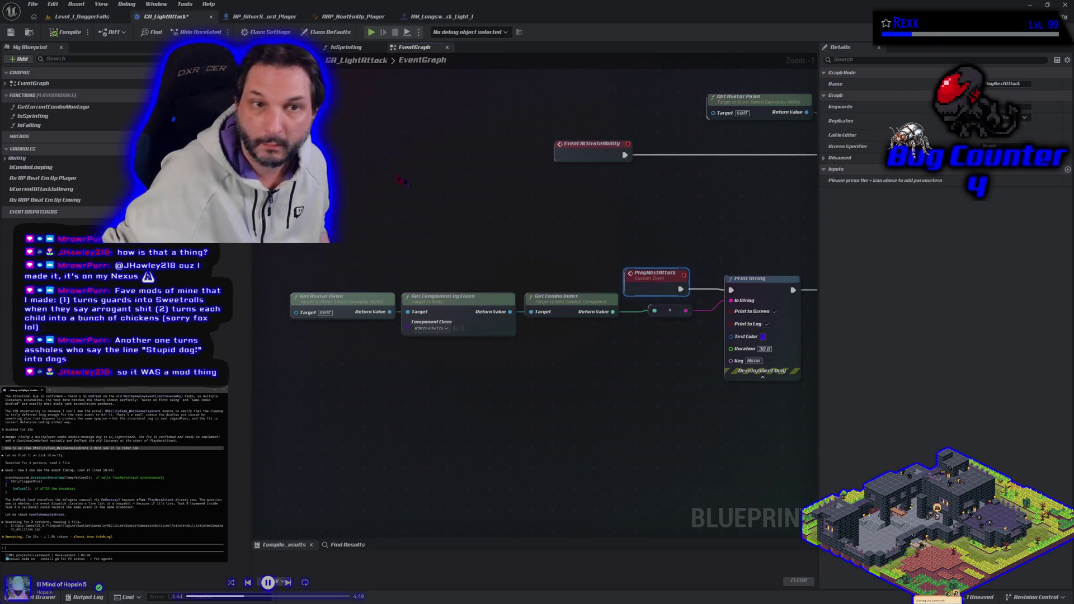
click(10, 32)
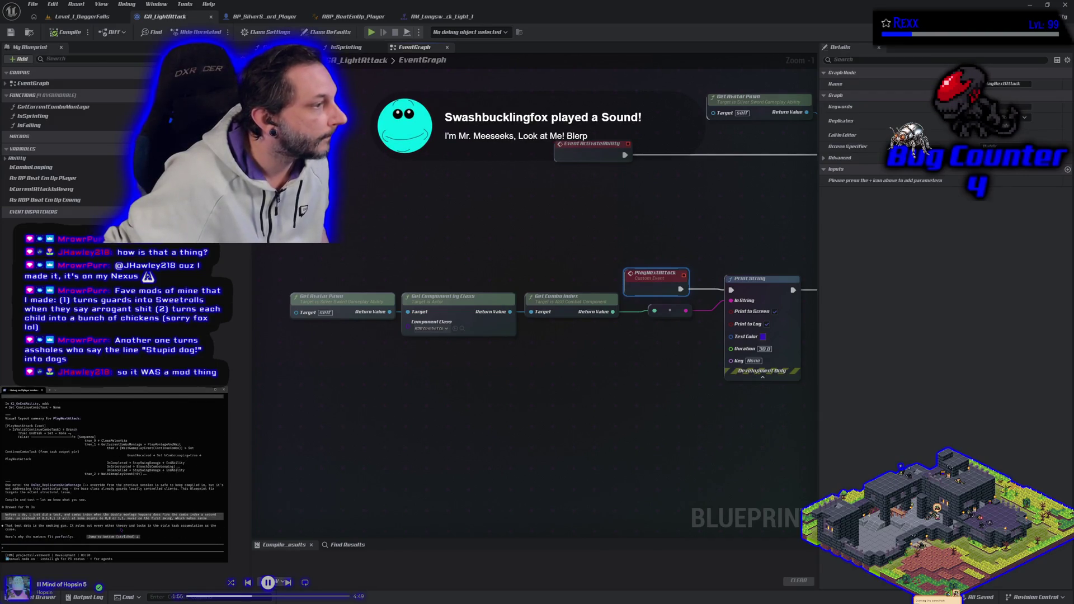
scroll(120, 530, up, 3)
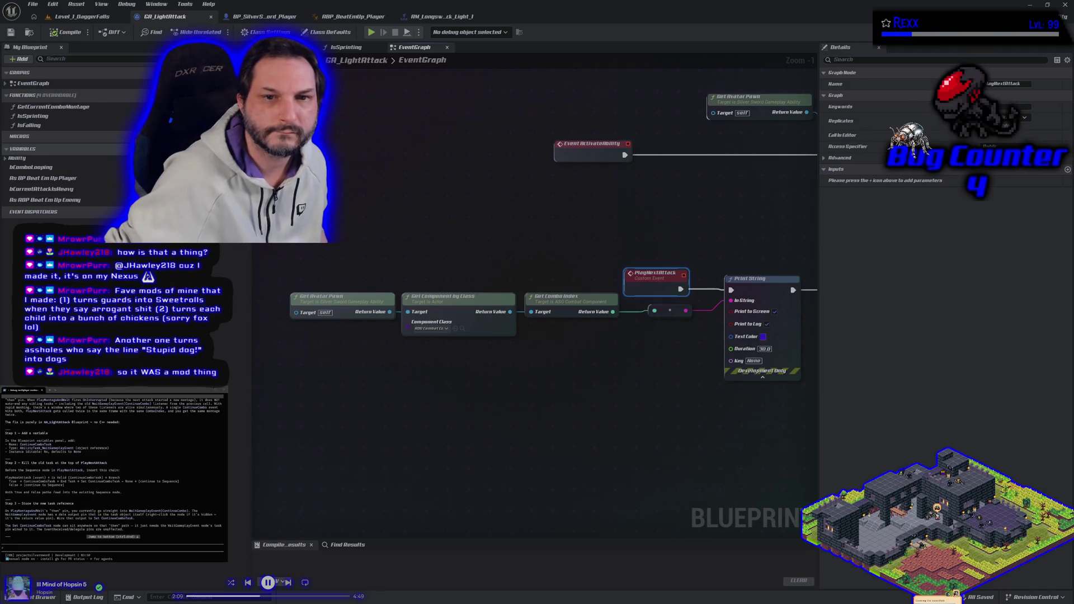
- Add a new blueprint variable named ContinueComboTask
click(158, 149)
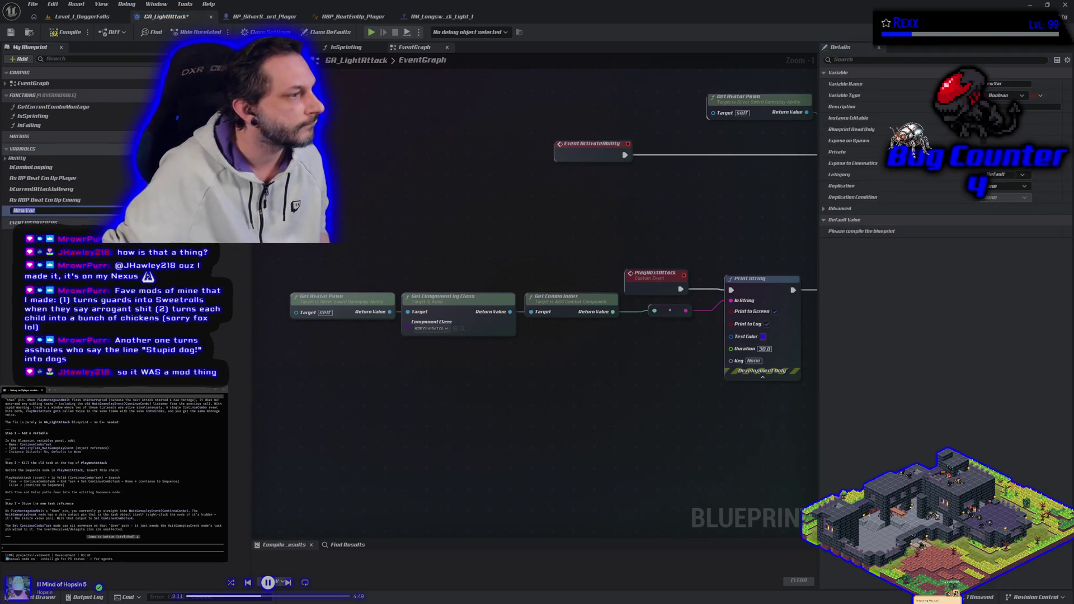
text(ContinueComboTask)
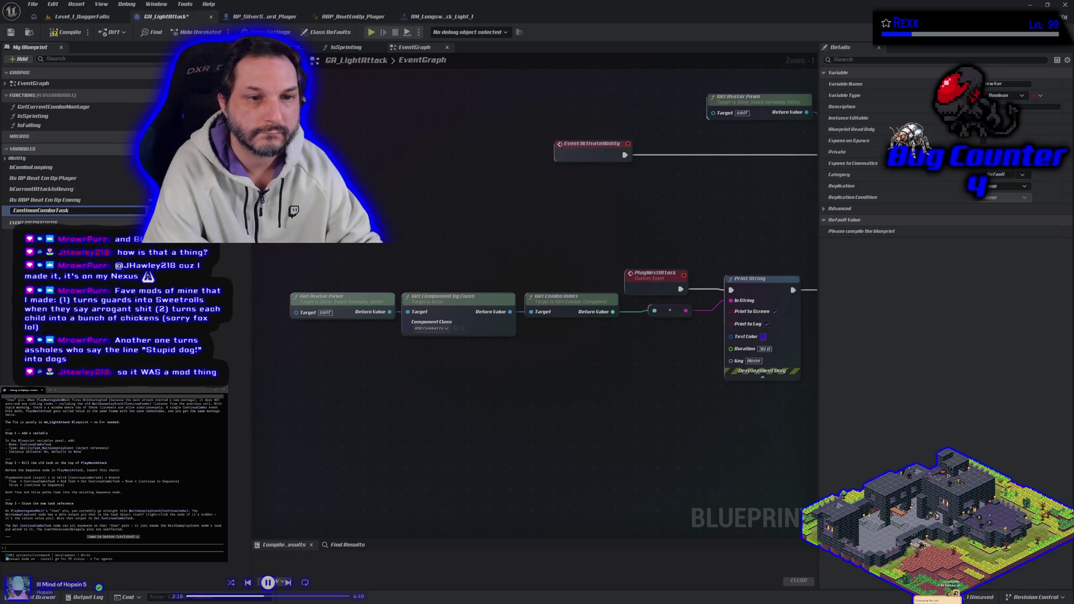
key(Return)
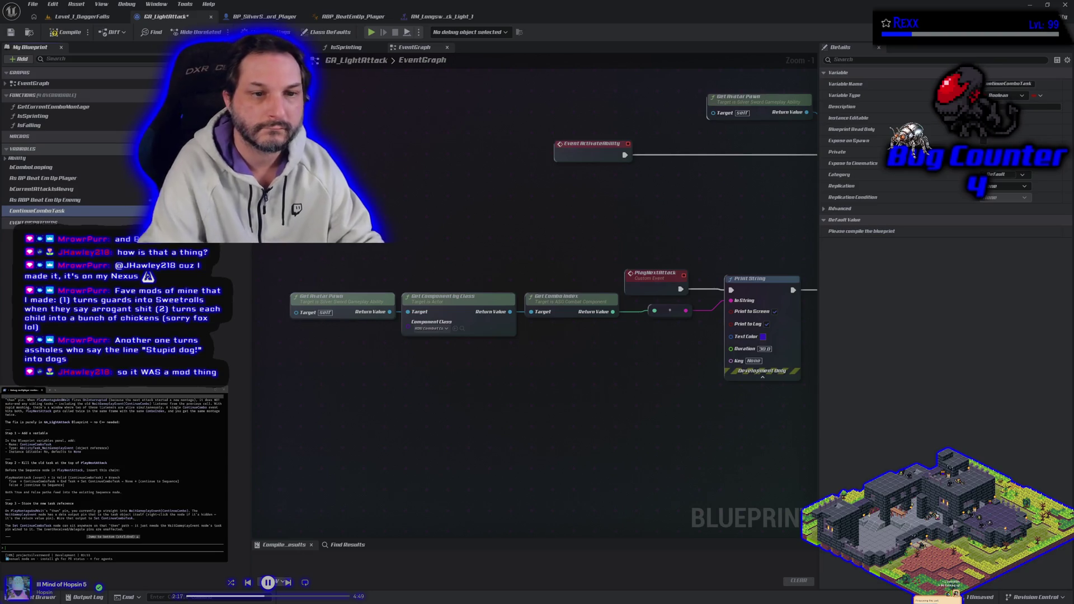
- Set ContinueComboTask's type to Ability Task Wait Gameplay Event object reference, then compile and save
click(302, 211)
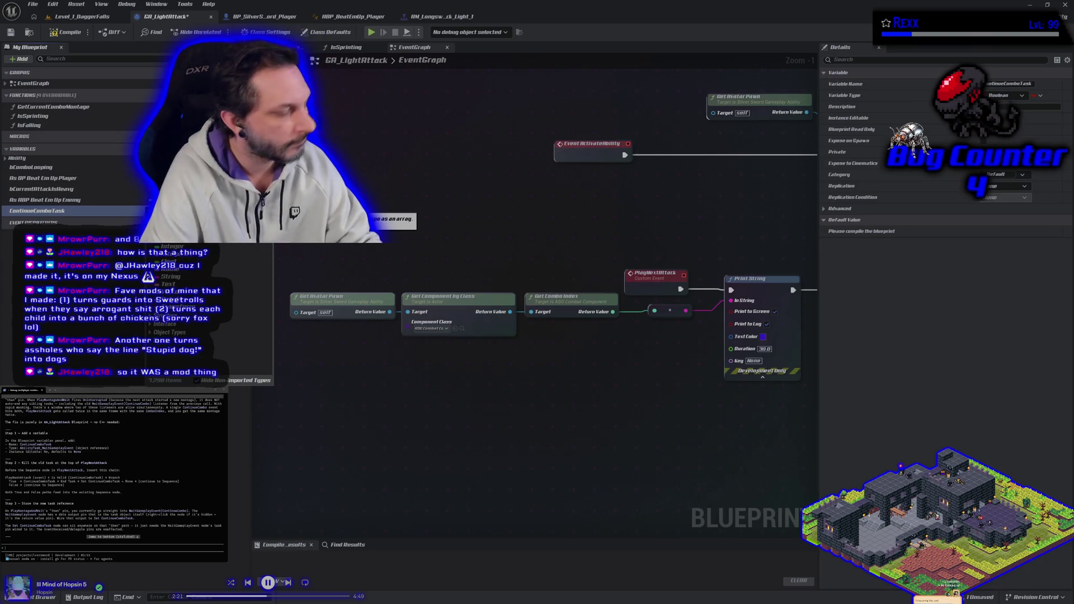
scroll(207, 313, down, 5)
text(ability)
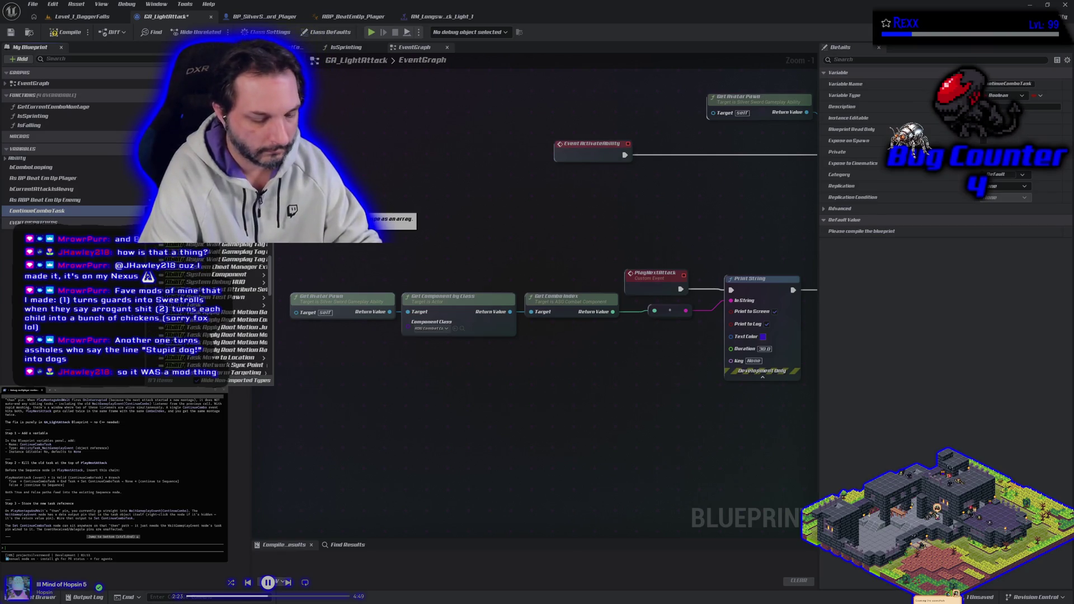
text( task)
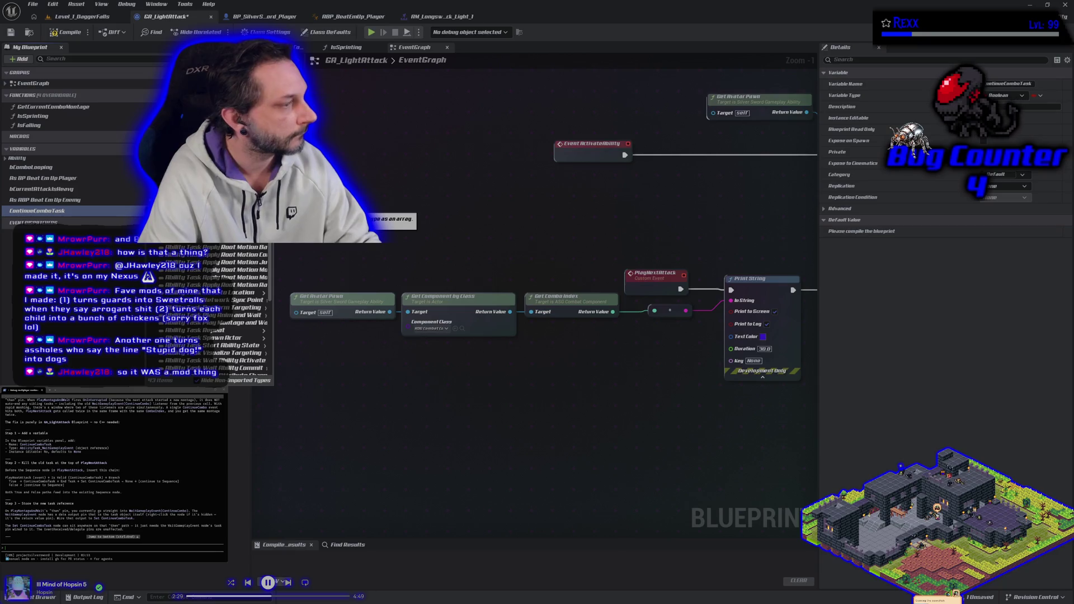
text(wait)
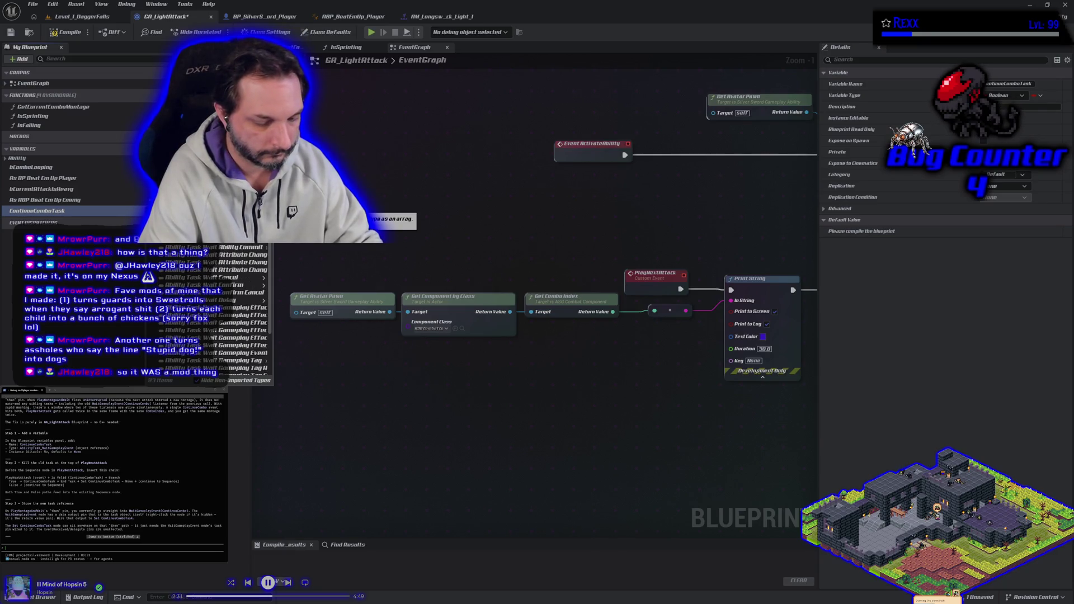
text(g)
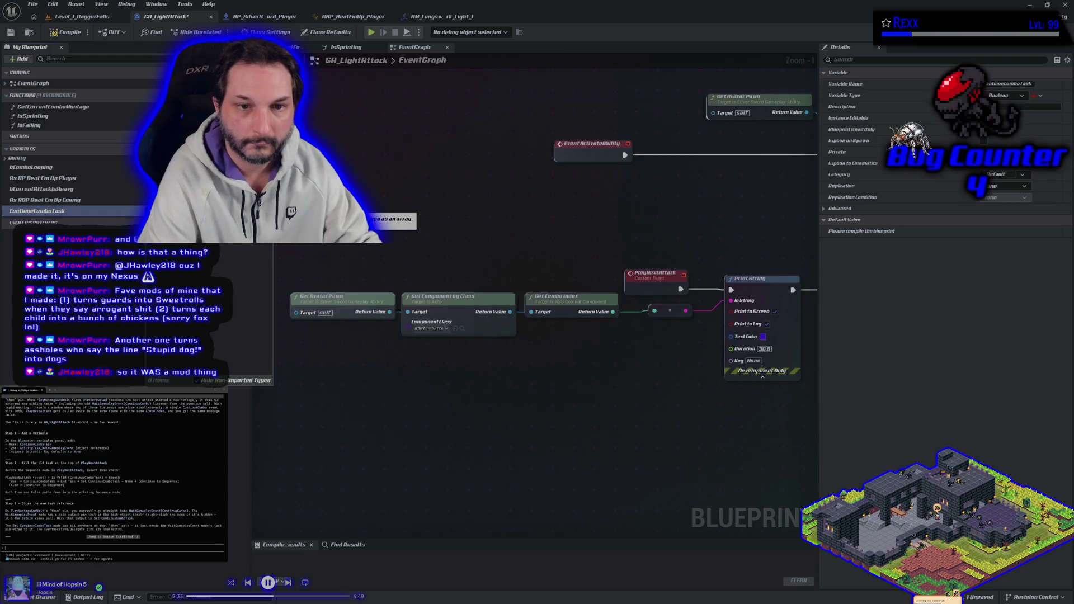
text(ameplay)
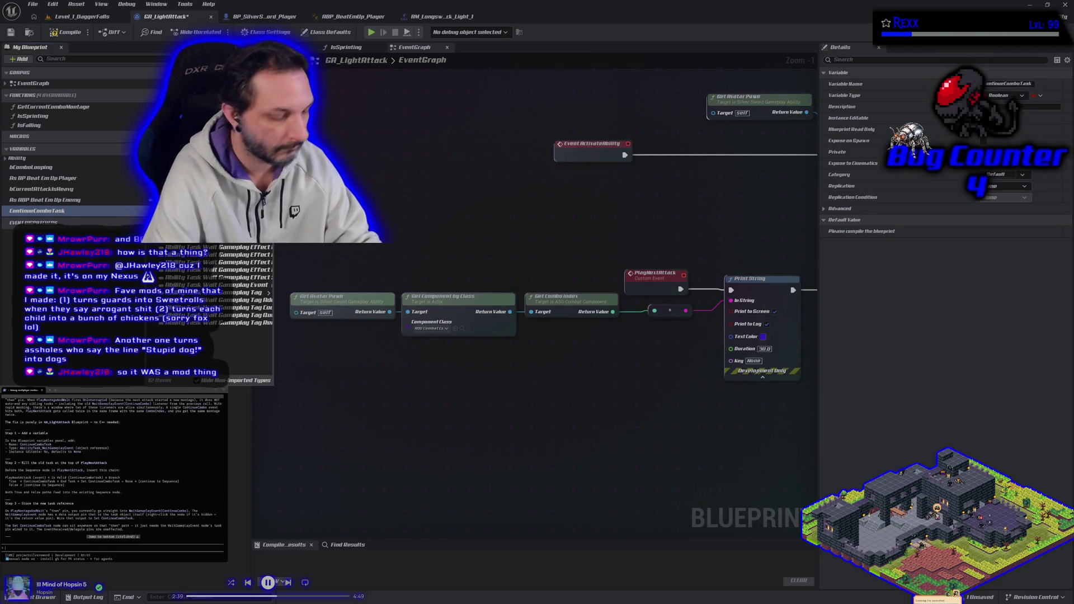
text(Event)
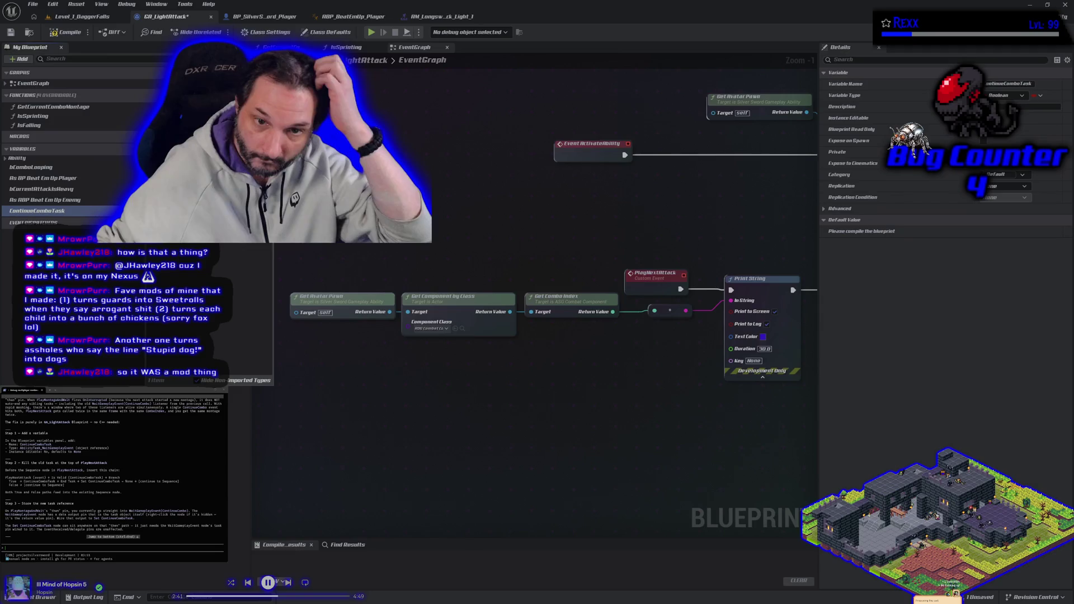
mouse_move(259, 245)
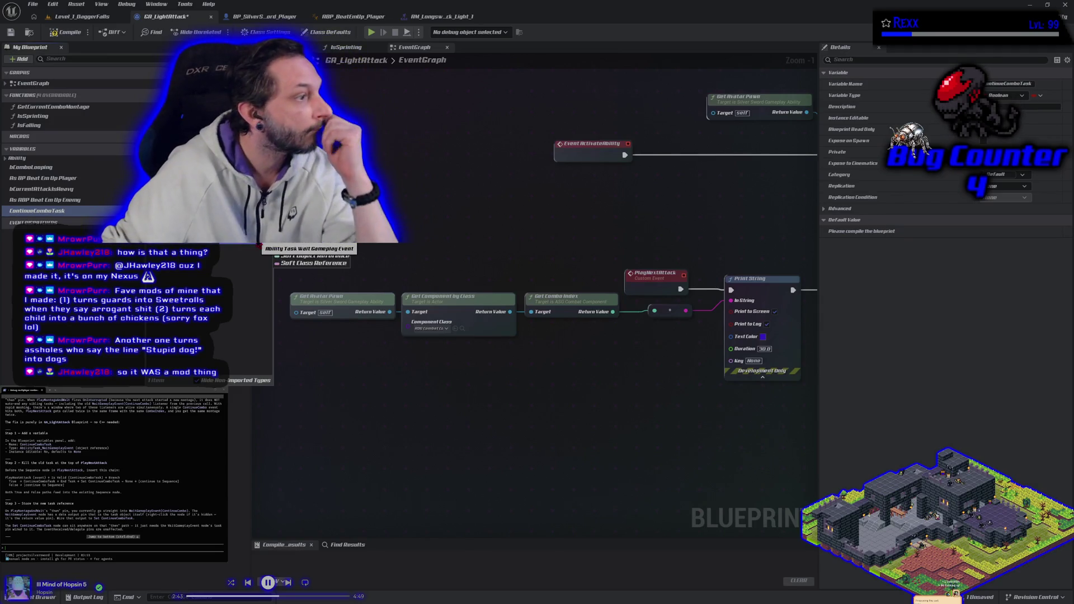
click(307, 247)
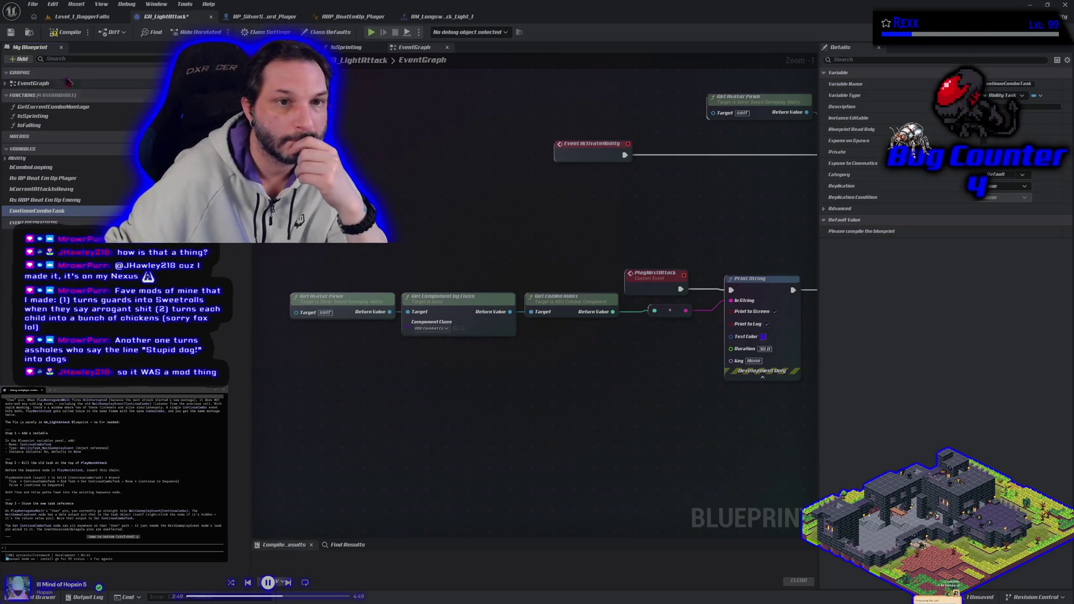
click(66, 32)
click(12, 33)
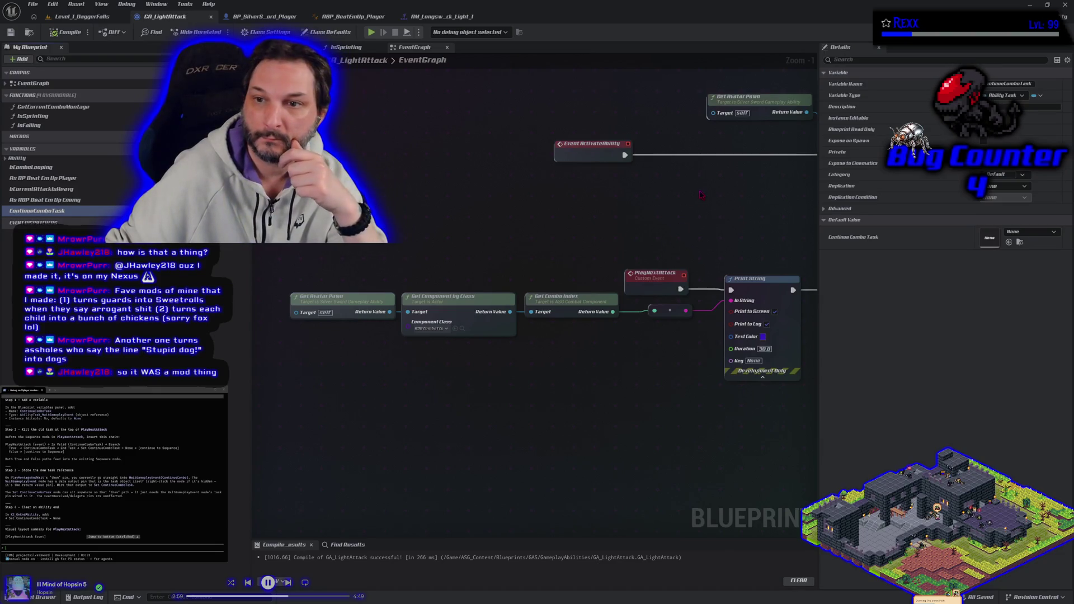
mouse_move(722, 216)
mouse_down()
mouse_move(360, 188)
mouse_move(456, 221)
mouse_up()
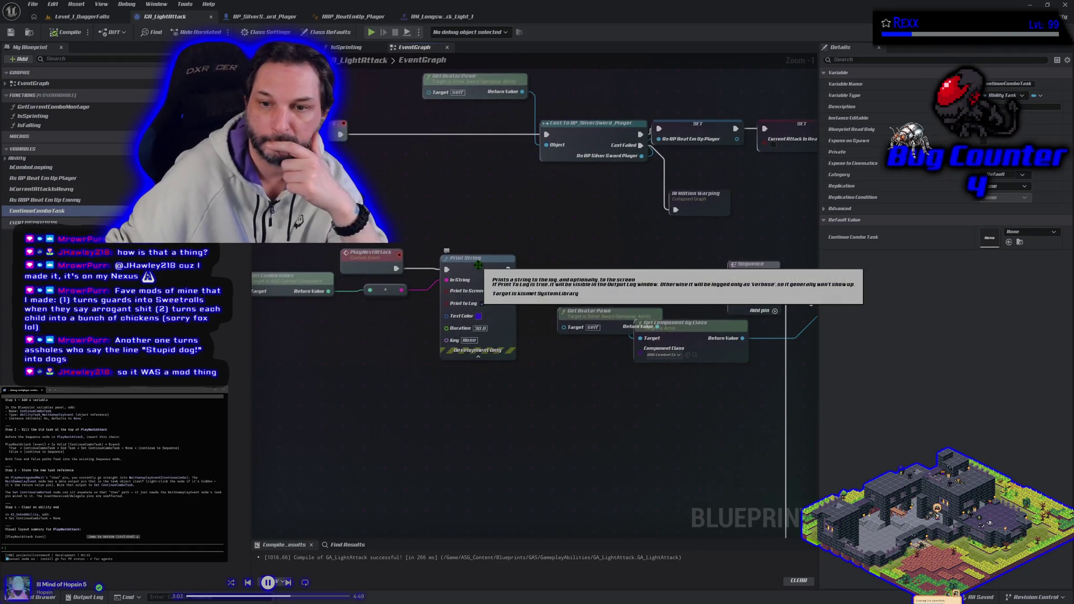
- Reposition the PlayNextAttack event and place a ContinueComboTask getter beside it
drag(393, 204, 578, 262)
drag(556, 311, 337, 246)
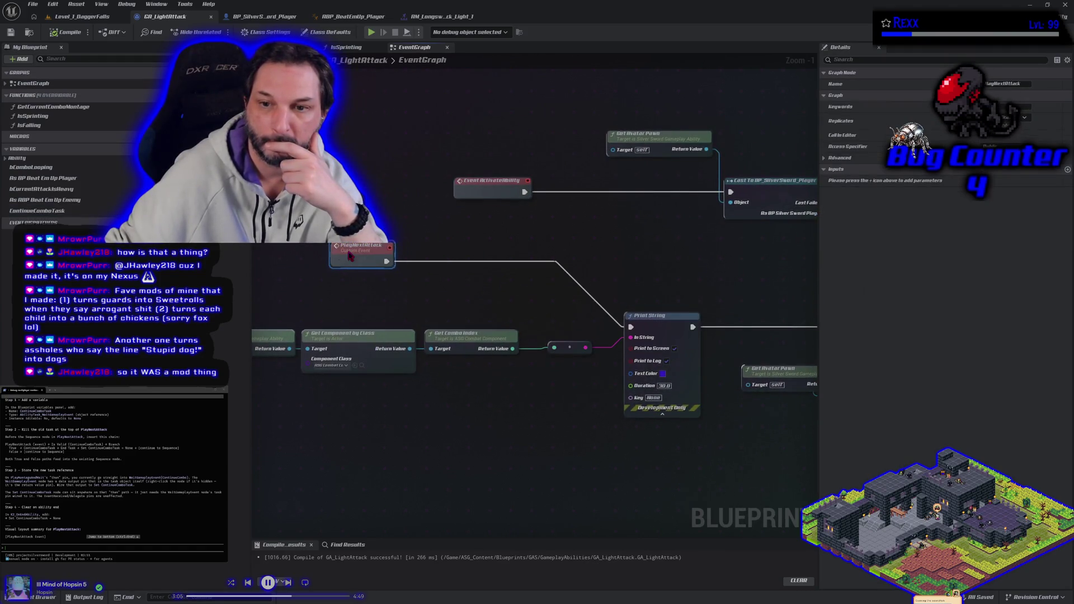
mouse_move(447, 292)
mouse_down()
mouse_move(387, 293)
mouse_move(481, 280)
mouse_up()
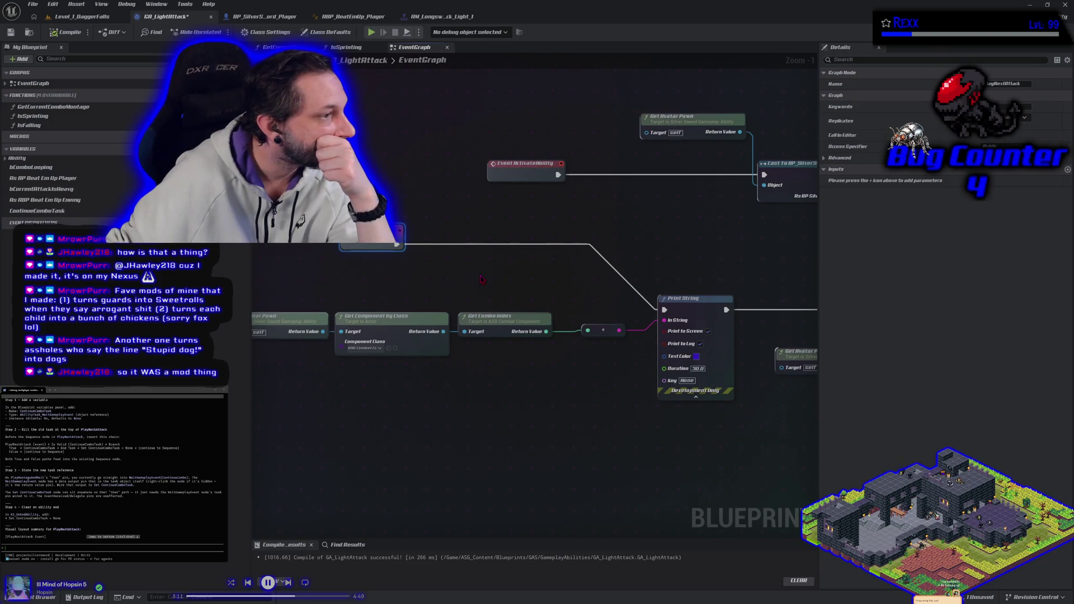
mouse_move(37, 211)
mouse_down()
mouse_move(373, 267)
mouse_move(364, 260)
mouse_up()
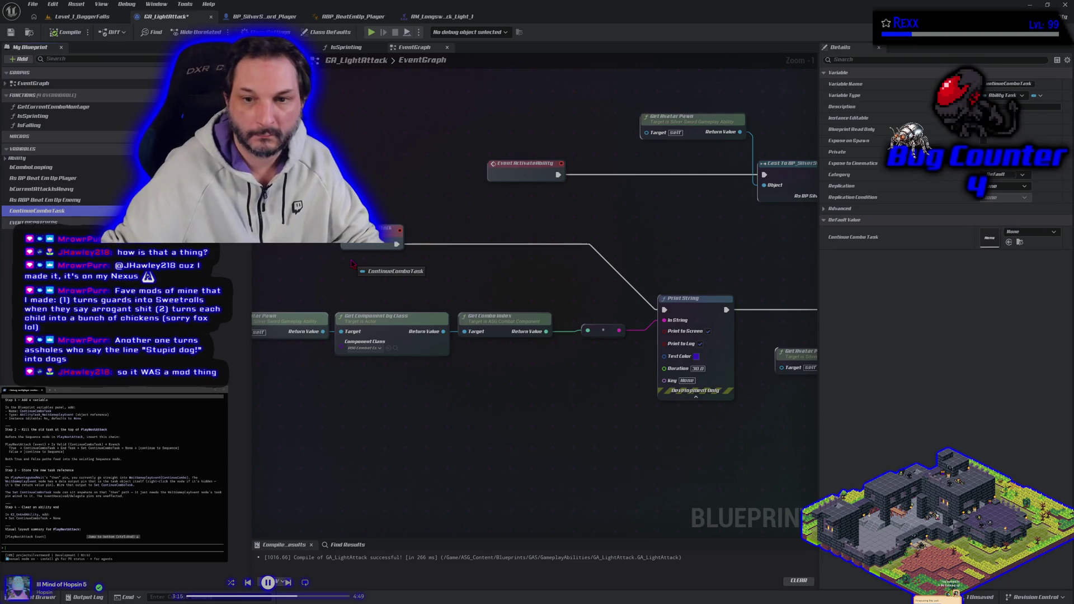
- Add an Is Valid check on Continue Combo Task and route PlayNextAttack's execution into it
drag(406, 266, 440, 264)
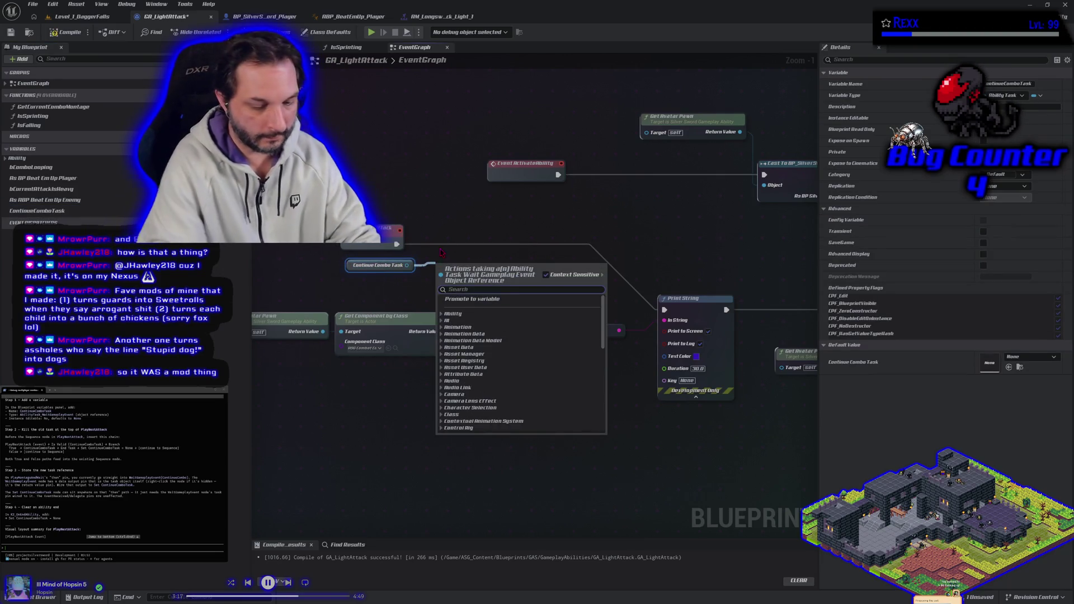
text(isvalid)
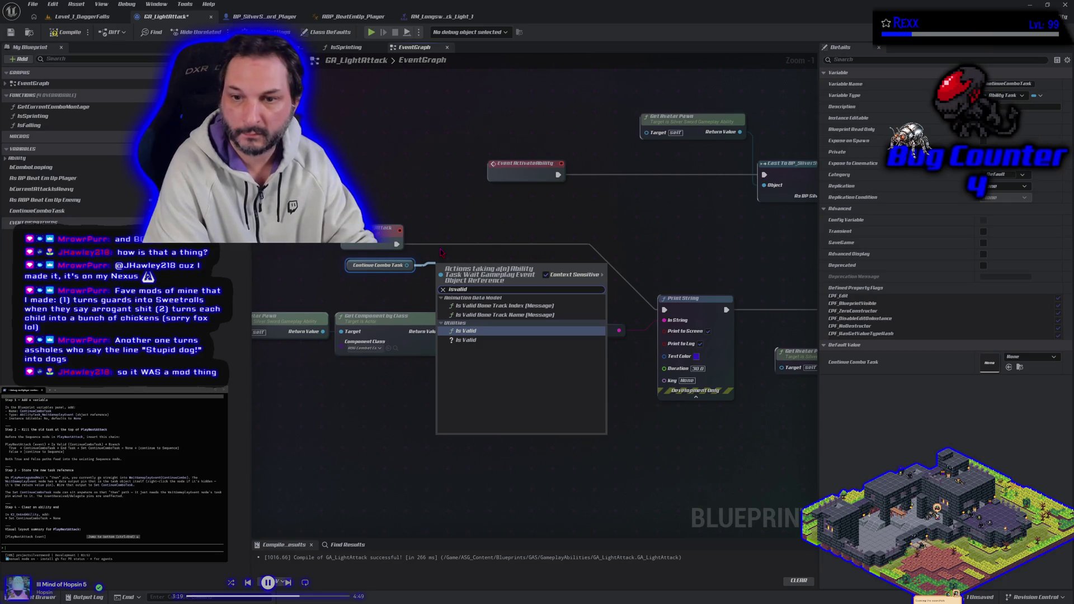
key(Return)
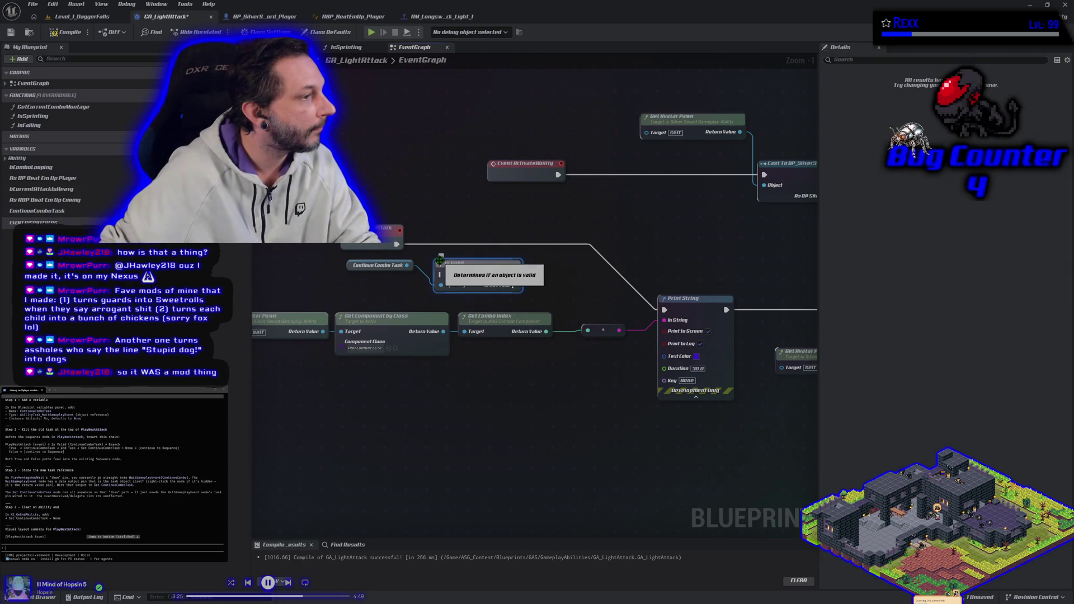
mouse_move(479, 285)
mouse_down()
mouse_move(479, 256)
mouse_move(397, 245)
mouse_up()
alt+click(512, 244)
drag(477, 244, 465, 237)
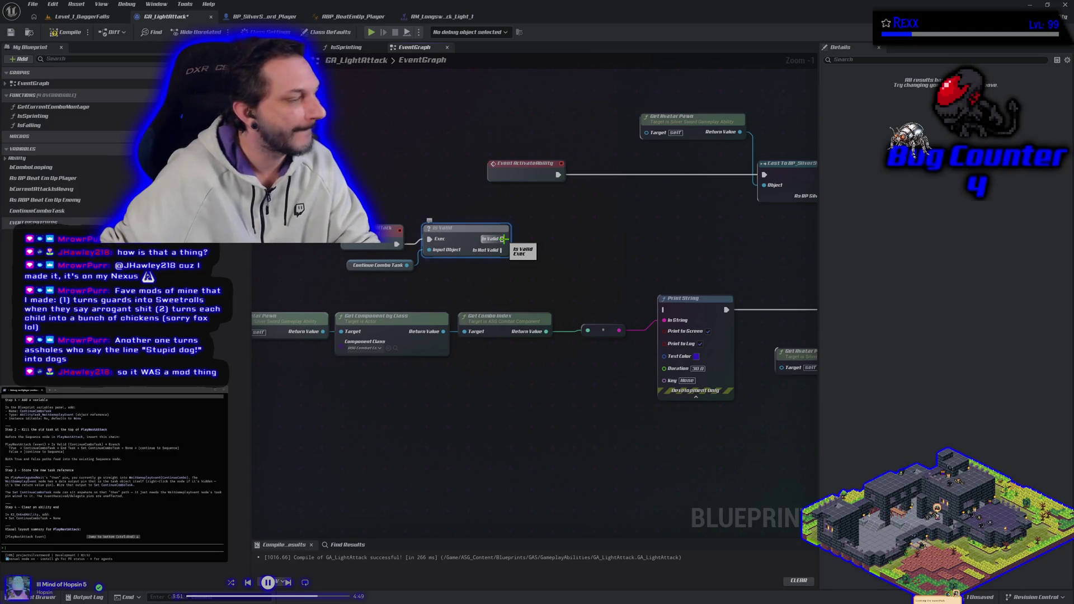
- Add a SET Continue Combo Task node on Is Valid's valid branch, leaving its value empty
drag(504, 239, 519, 236)
text(continue)
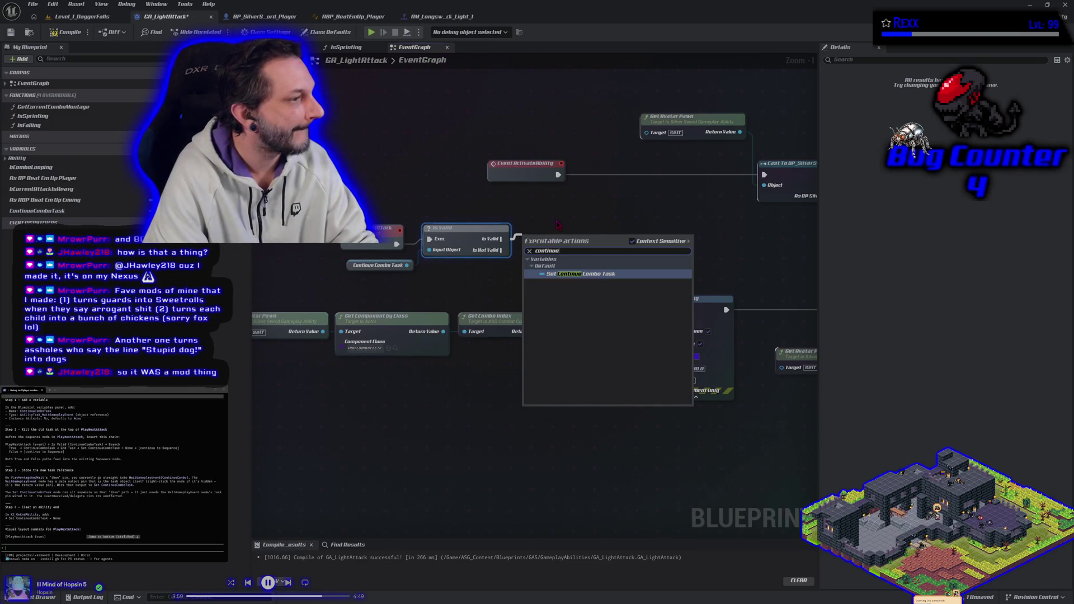
key(Return)
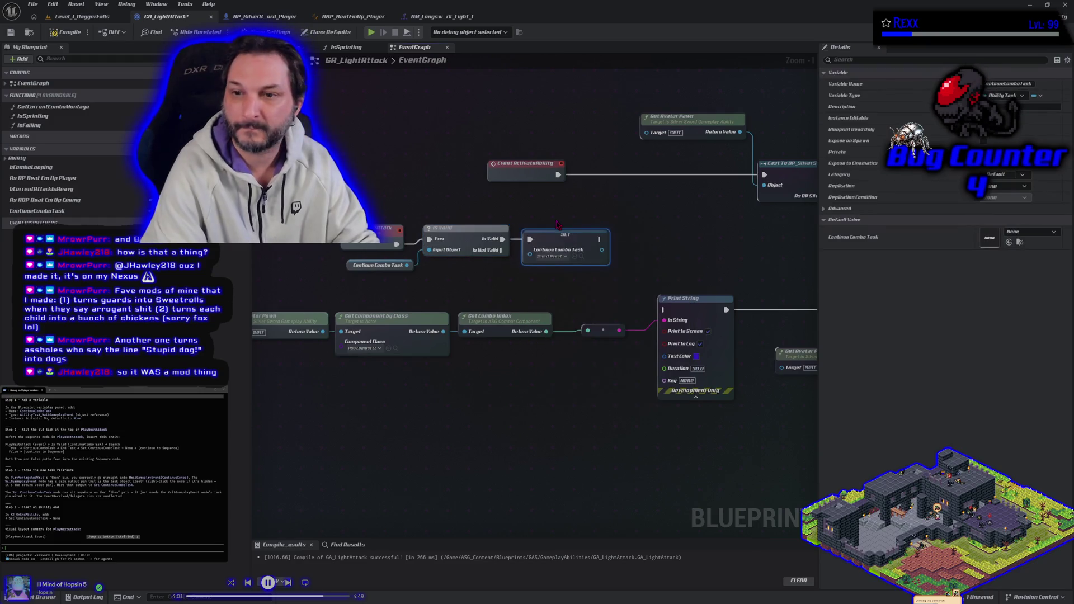
click(549, 258)
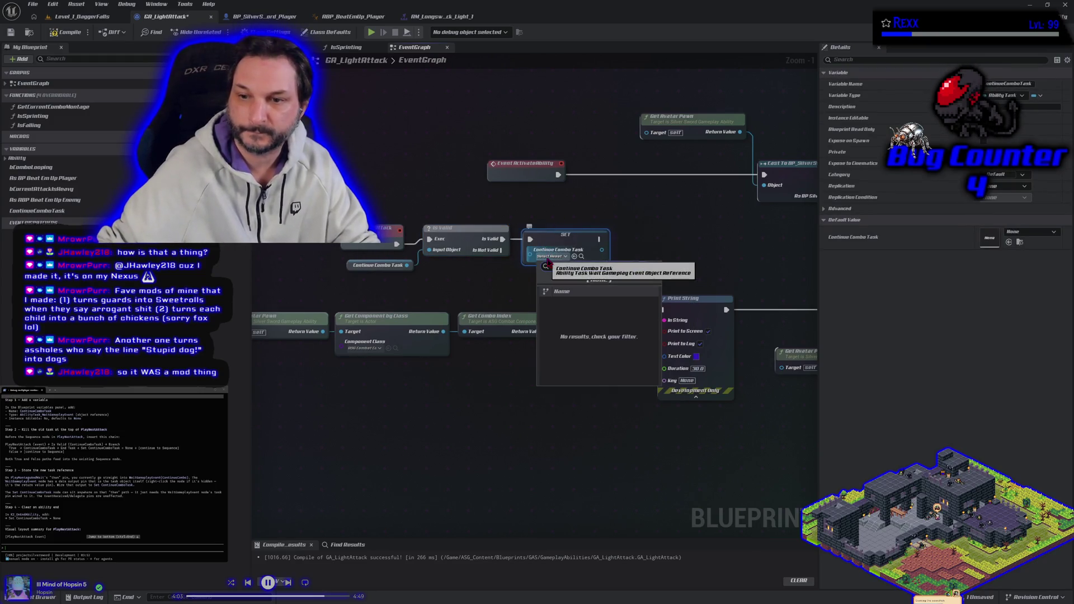
click(573, 210)
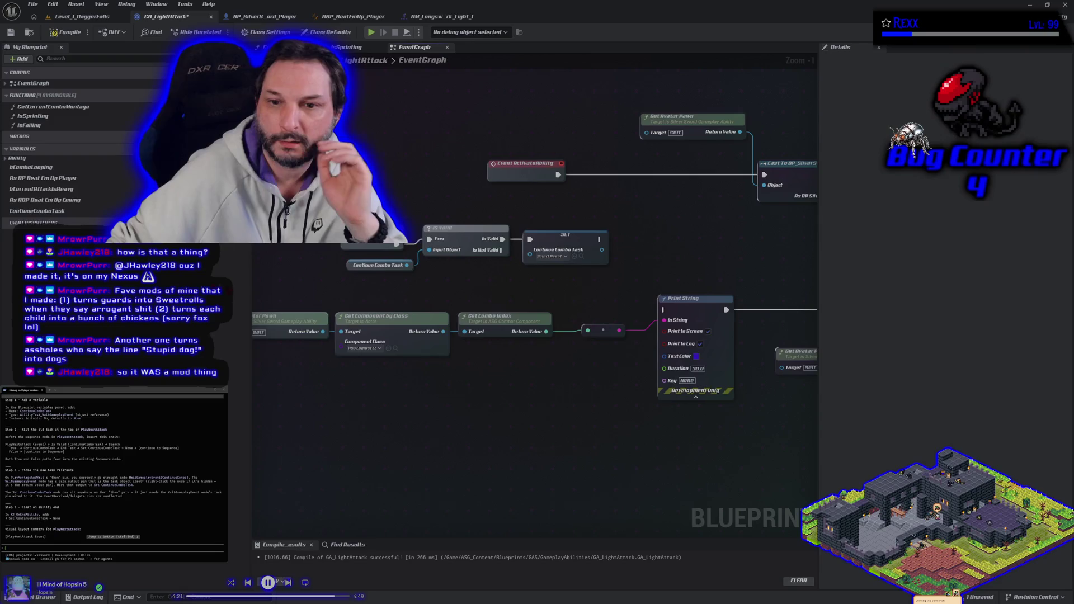
- Add an End Task node for Continue Combo Task beside the Is Valid check
drag(406, 265, 444, 274)
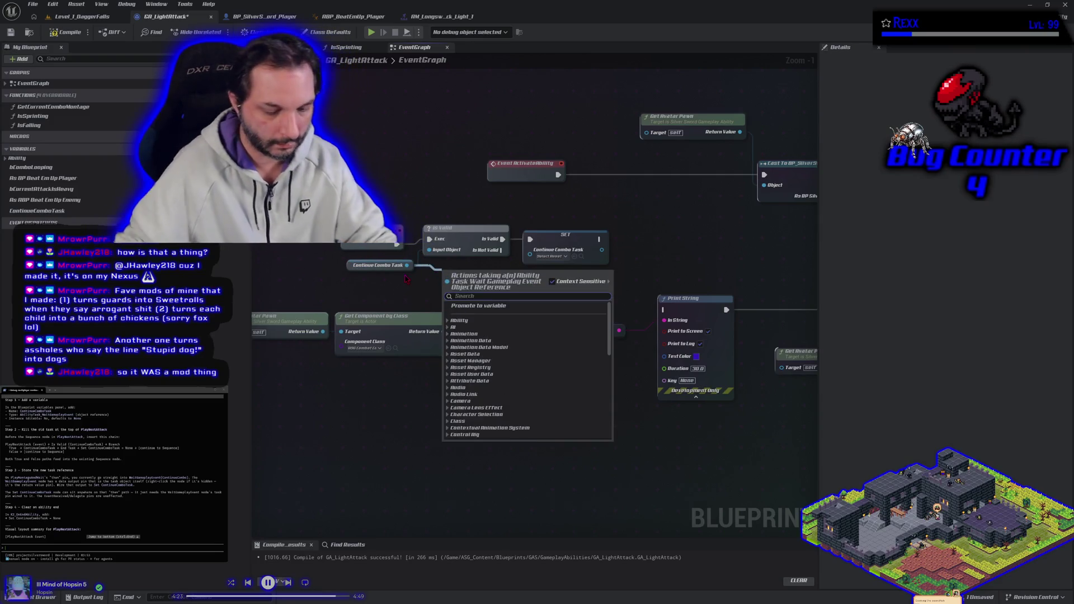
text(end tak)
key(BackSpace)
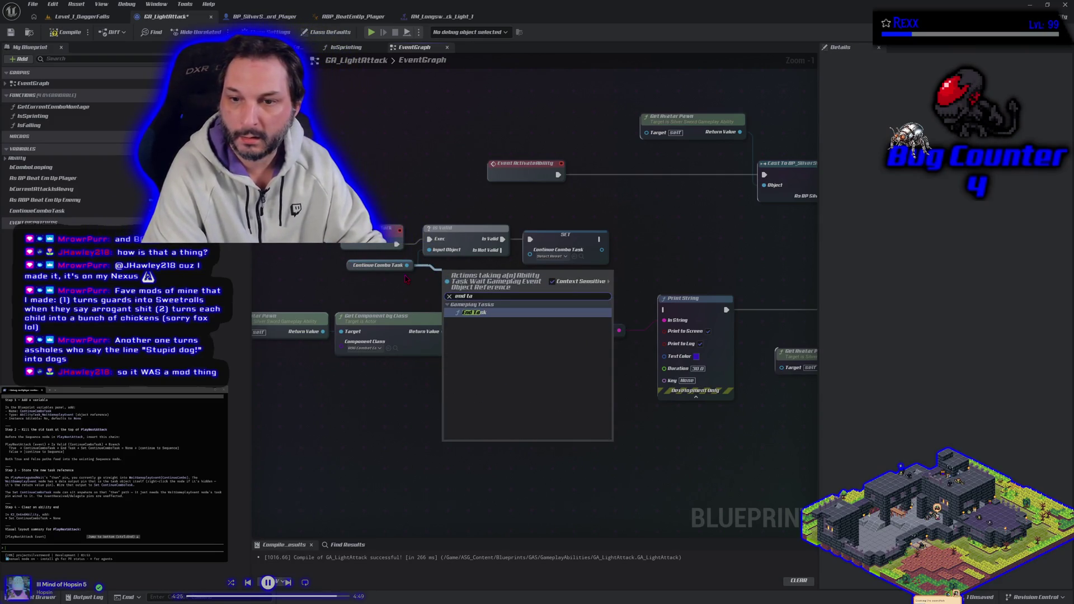
click(477, 313)
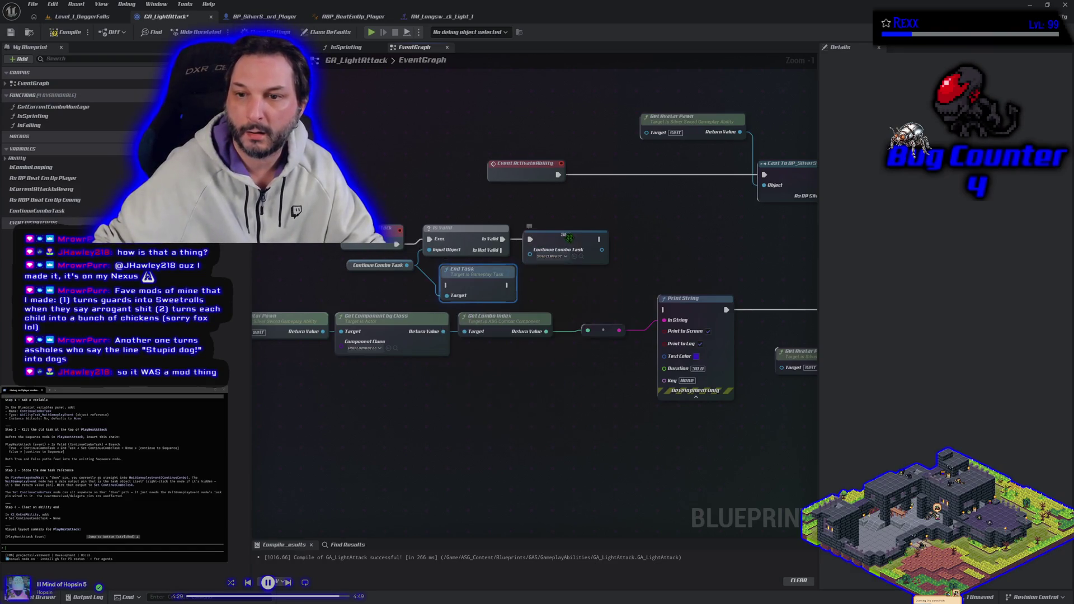
drag(572, 240, 648, 241)
drag(501, 265, 568, 225)
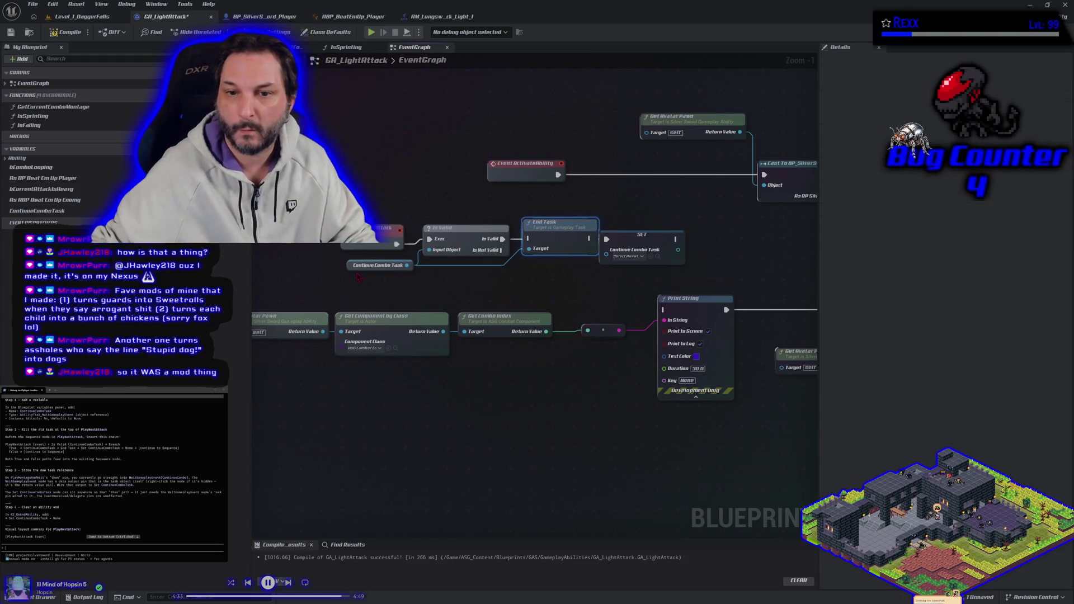
- Wire a duplicated Continue Combo Task getter into End Task's Target, running End Task when valid
click(386, 265)
key(ctrl+v)
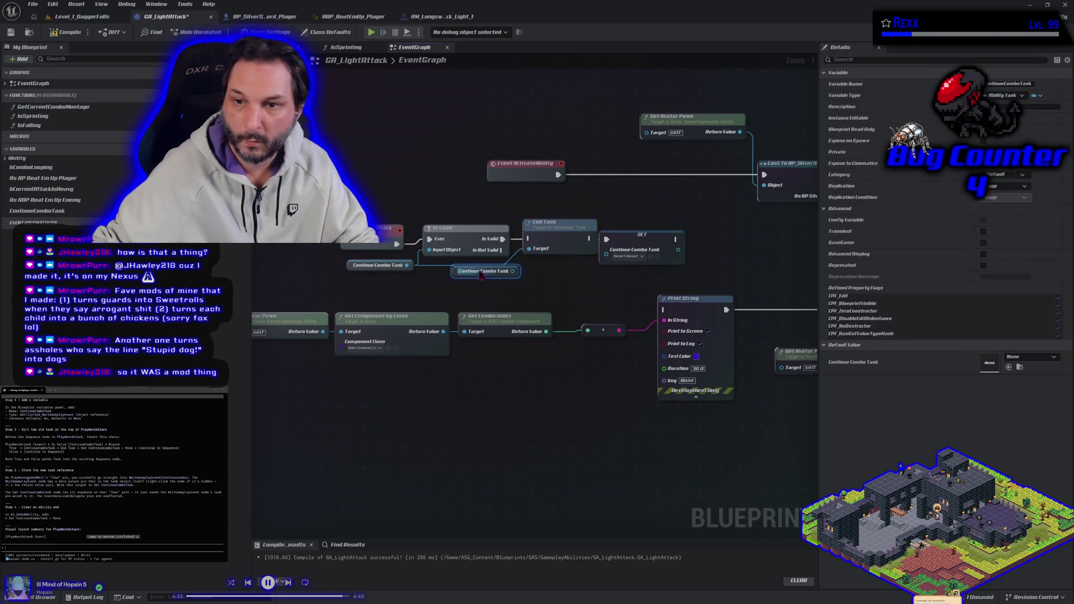
drag(512, 271, 519, 264)
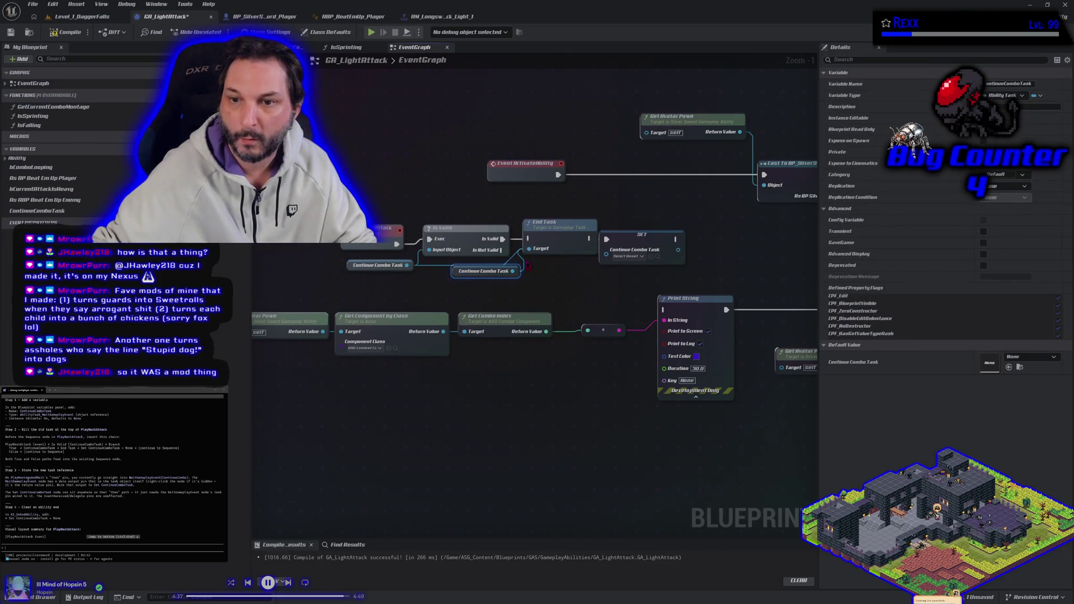
alt+click(529, 249)
drag(511, 271, 528, 249)
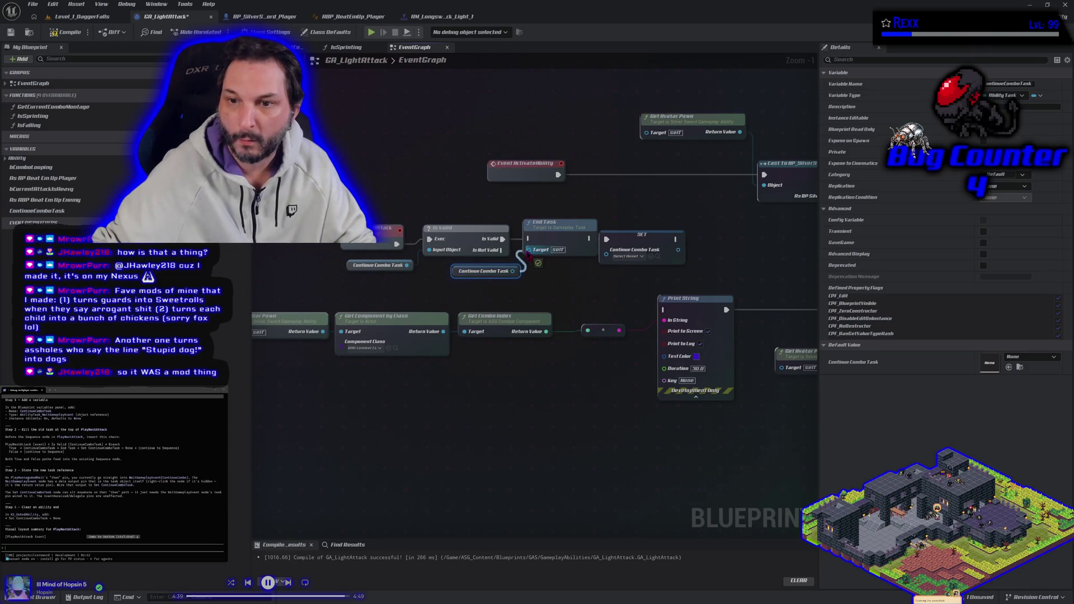
drag(452, 277, 446, 272)
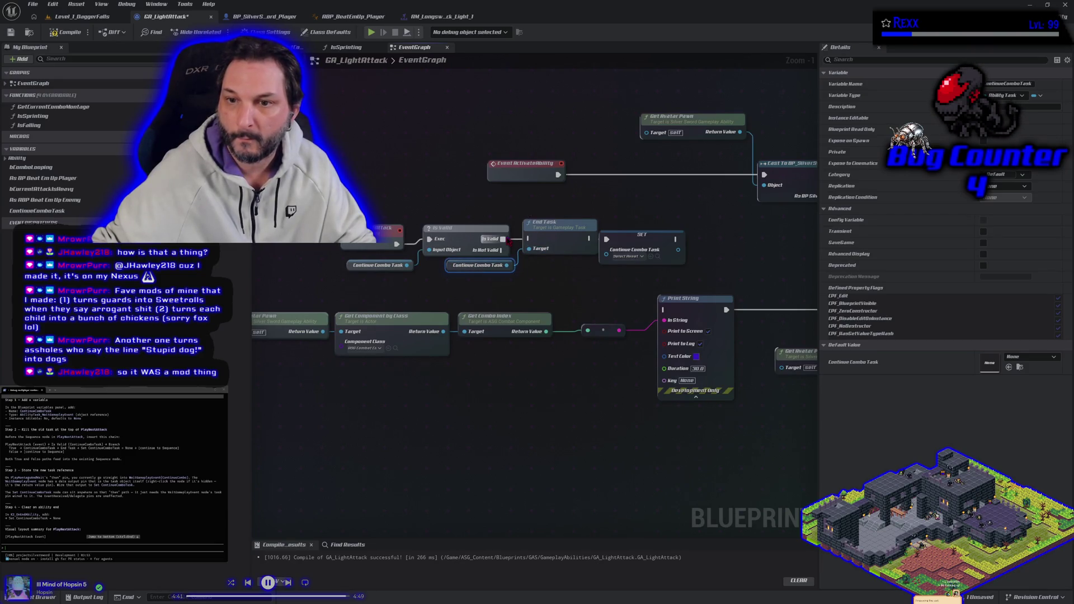
drag(502, 239, 607, 239)
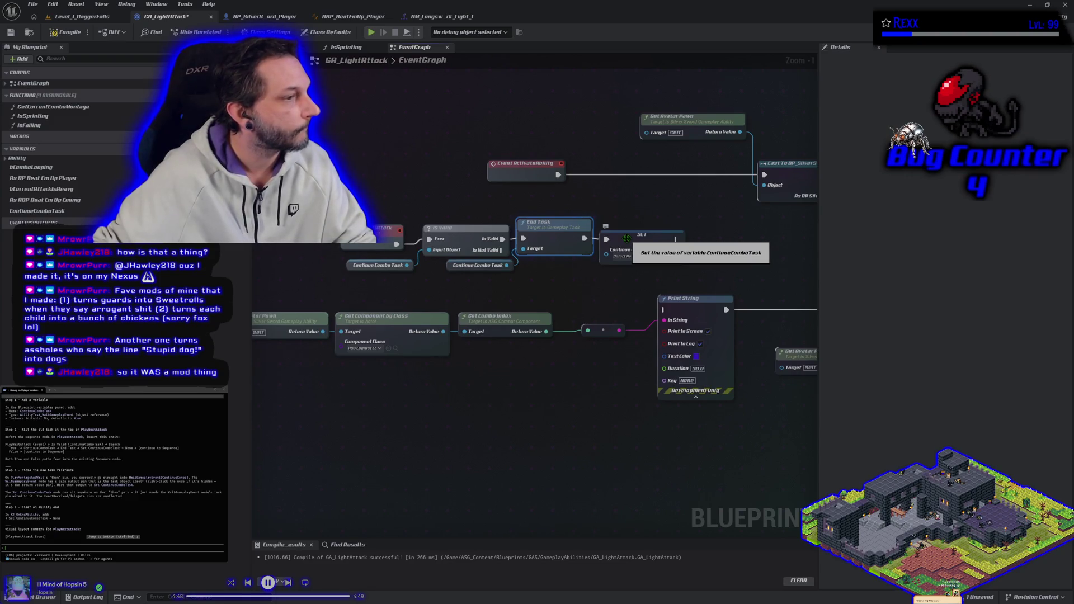
- Chain End Task into the SET and Print String nodes, then compile and save GA_LightAttack
drag(609, 289, 580, 255)
drag(647, 204, 633, 273)
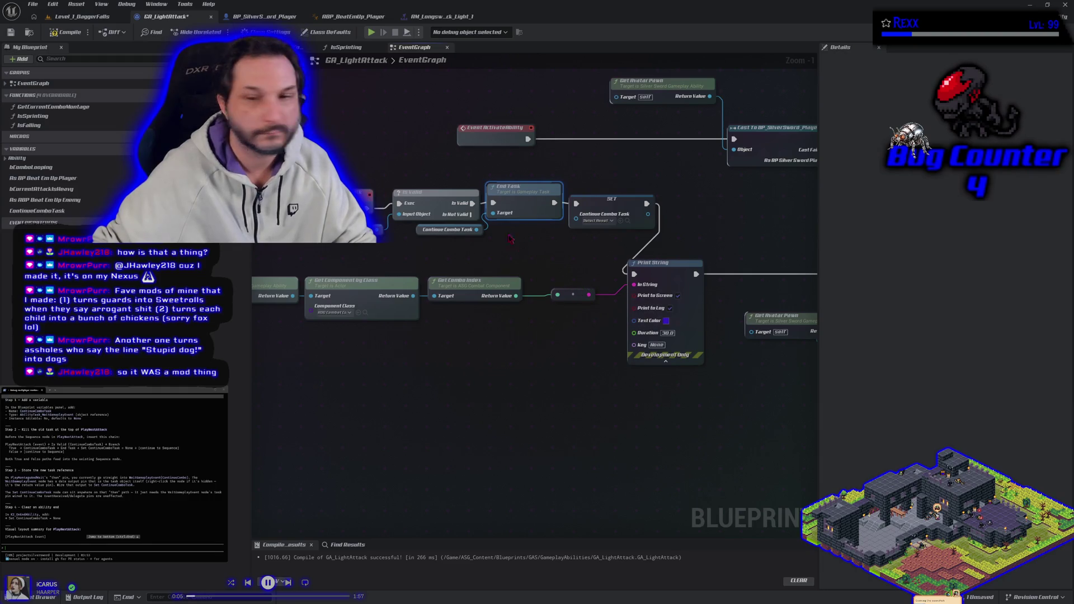
mouse_move(554, 204)
mouse_down()
mouse_move(560, 246)
mouse_move(604, 280)
mouse_move(634, 275)
mouse_up()
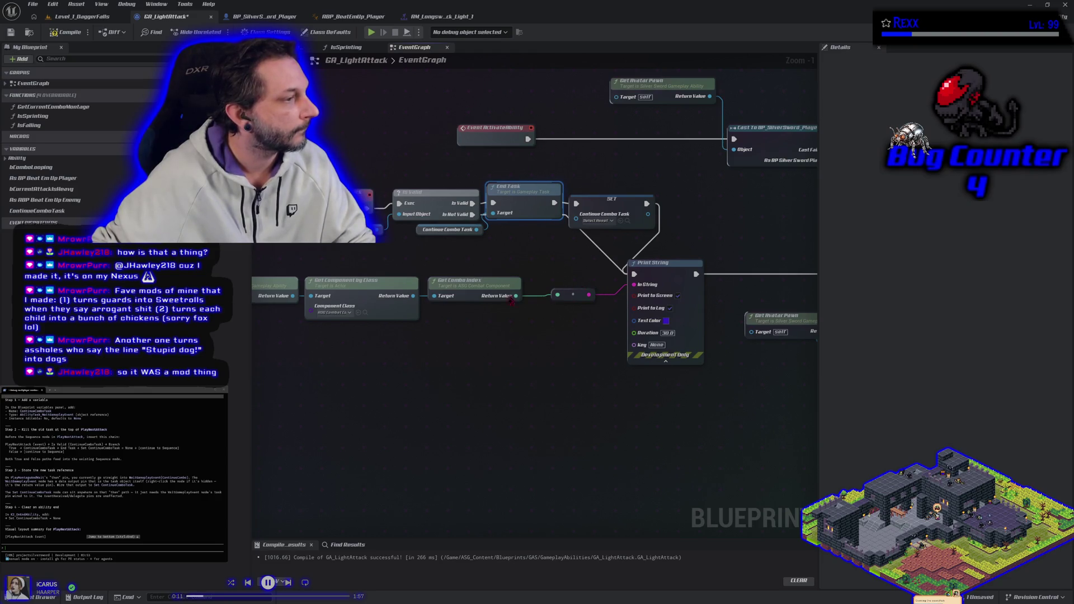
click(66, 32)
click(371, 417)
key(ctrl+s)
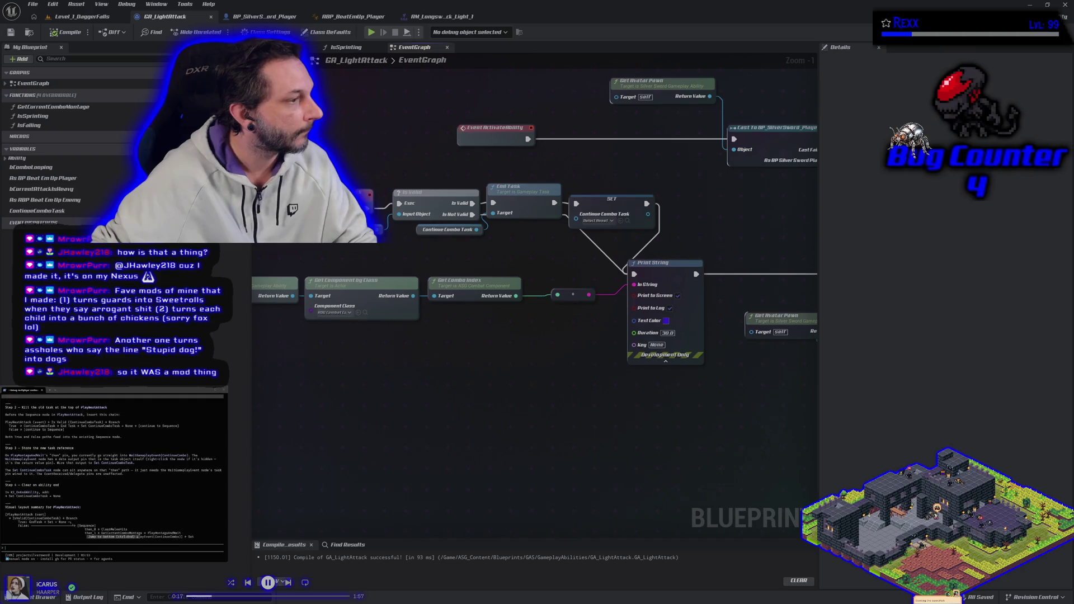
drag(317, 264, 291, 157)
- Place a SET Continue Combo Task node fed by Wait Gameplay Event's Async Task output
drag(537, 369, 400, 261)
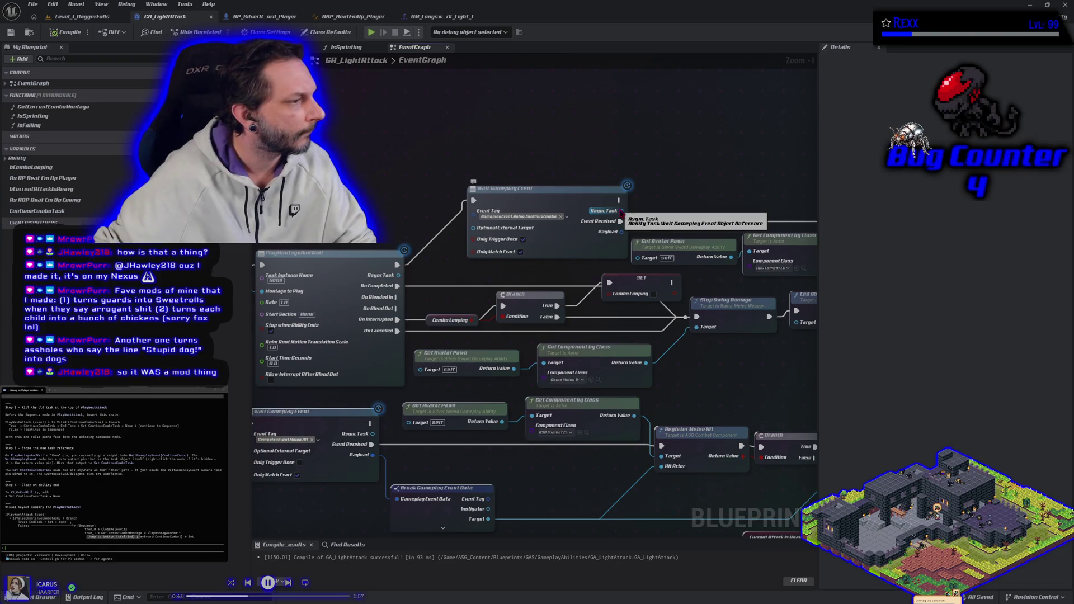
drag(621, 214, 650, 209)
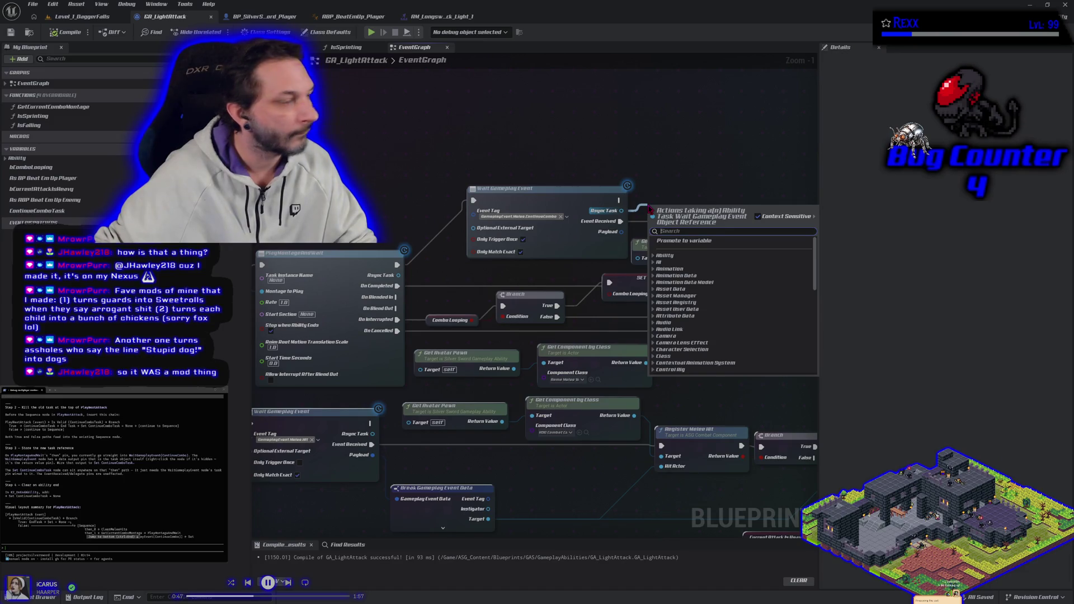
click(665, 155)
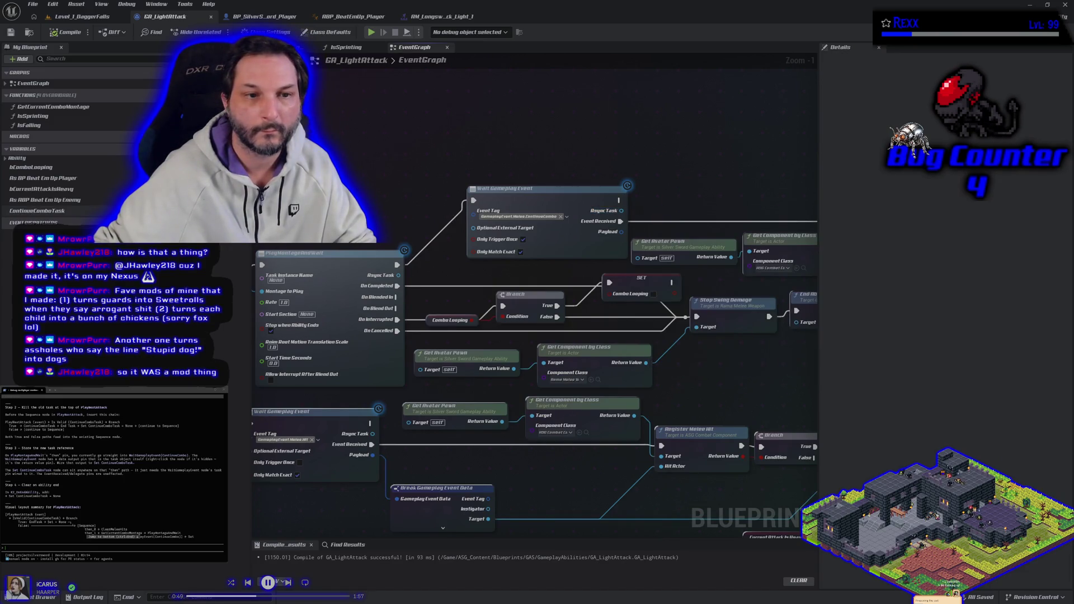
mouse_move(63, 214)
mouse_down()
mouse_move(685, 208)
mouse_move(684, 181)
mouse_up()
drag(621, 210, 688, 197)
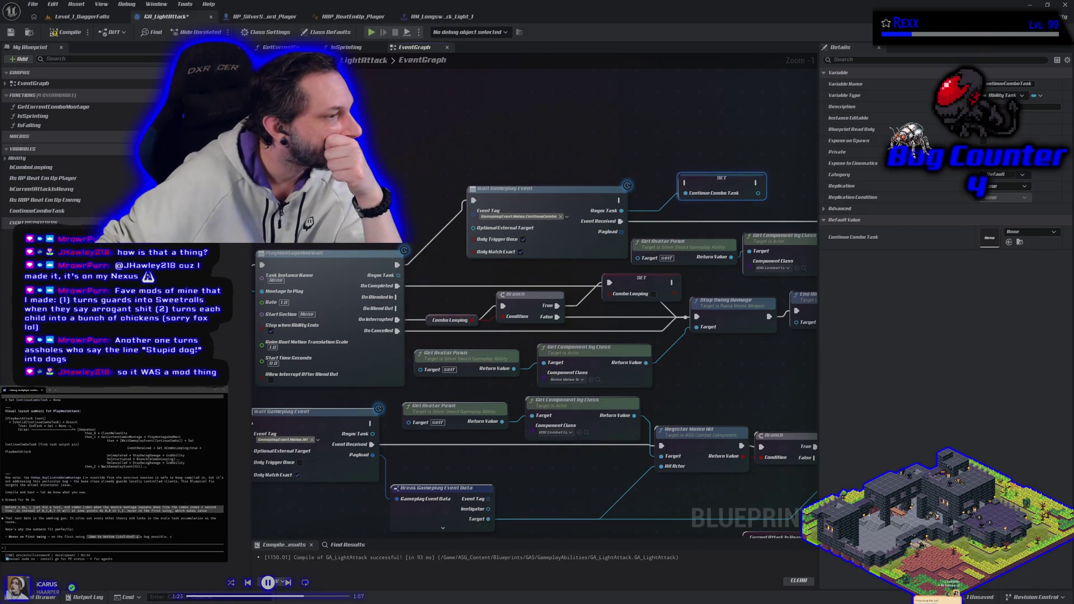
scroll(113, 468, up, 5)
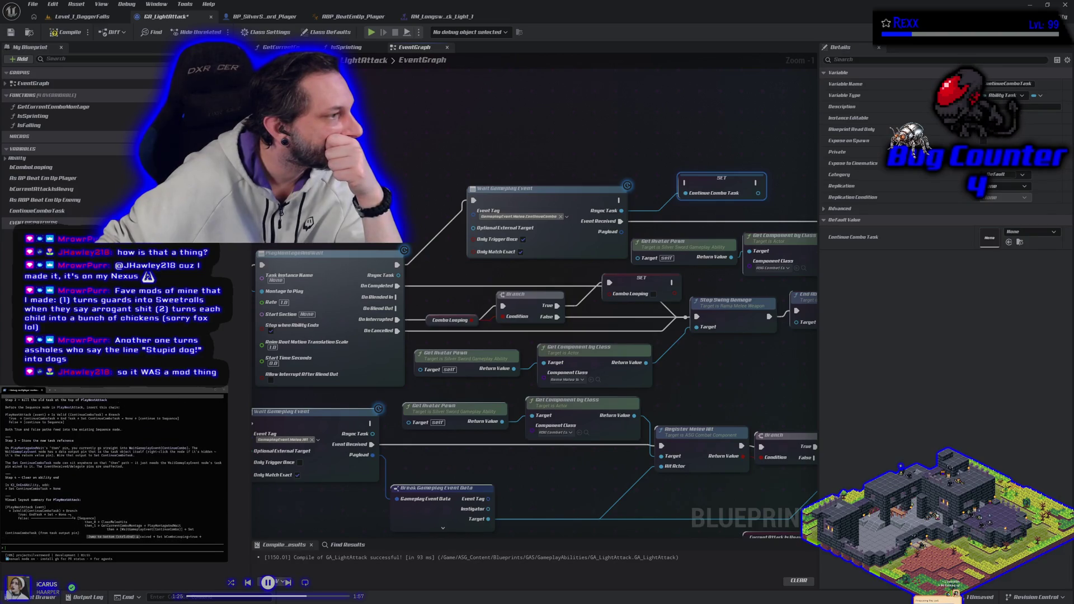
scroll(112, 468, up, 1)
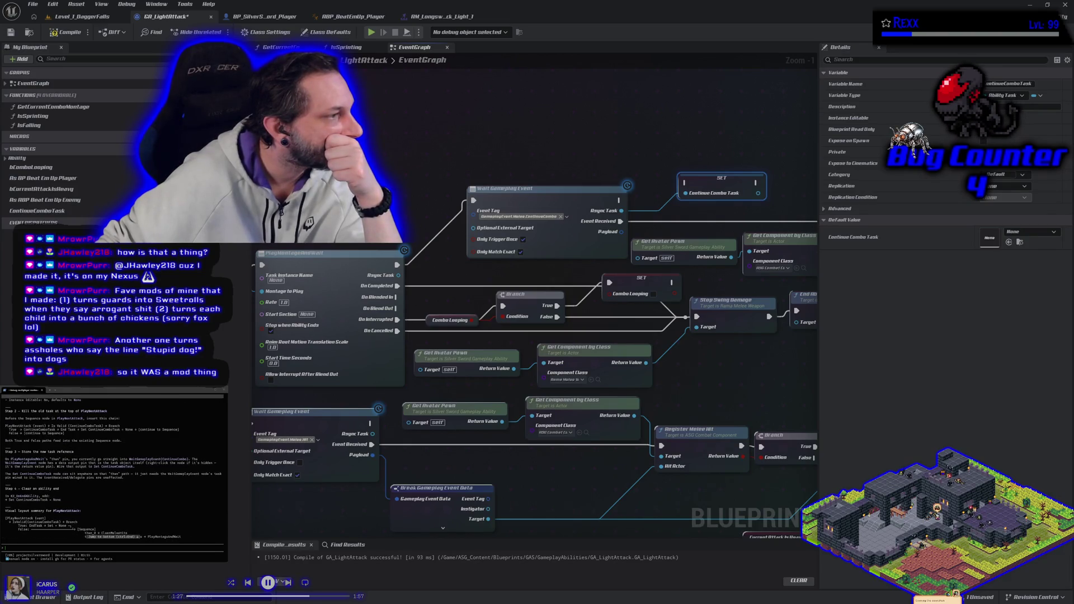
scroll(112, 468, up, 1)
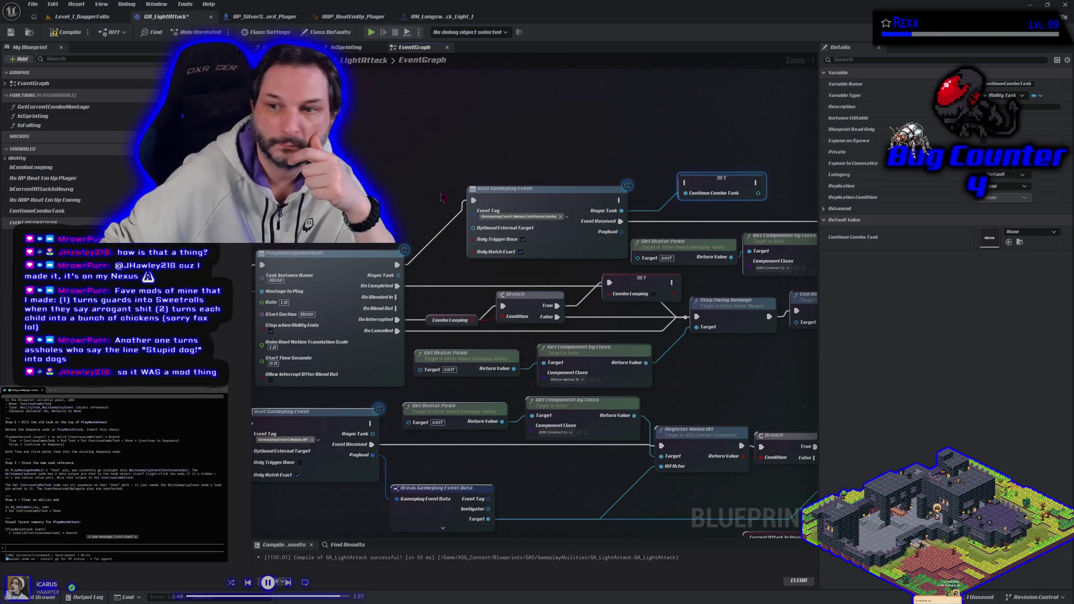
- Run the SET right after Wait Gameplay Event starts, then compile and save
mouse_move(619, 200)
mouse_down()
mouse_move(685, 184)
mouse_move(711, 194)
mouse_move(701, 204)
mouse_up()
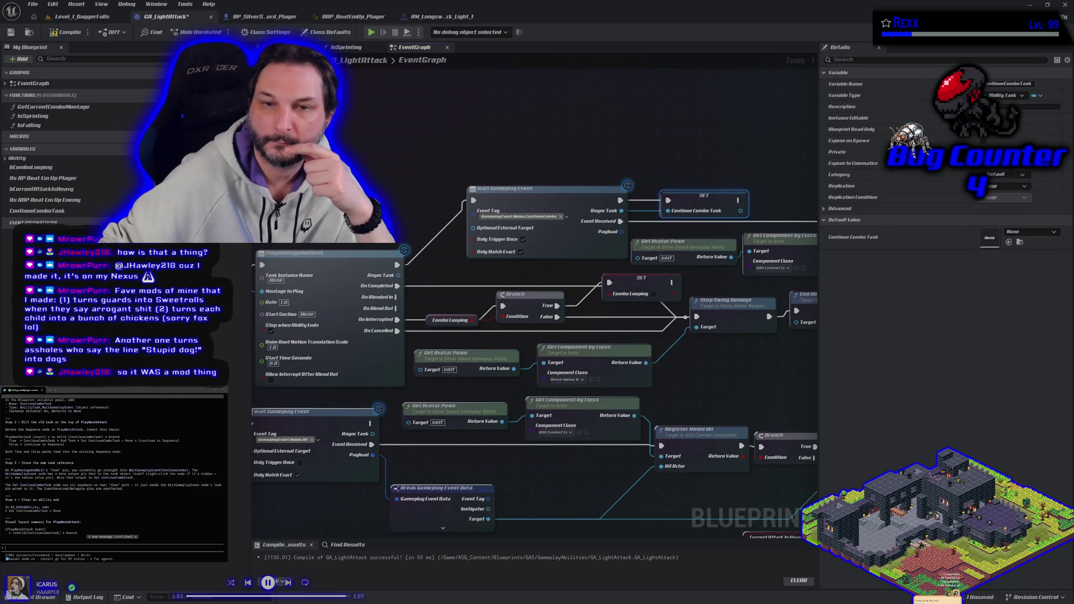
click(65, 33)
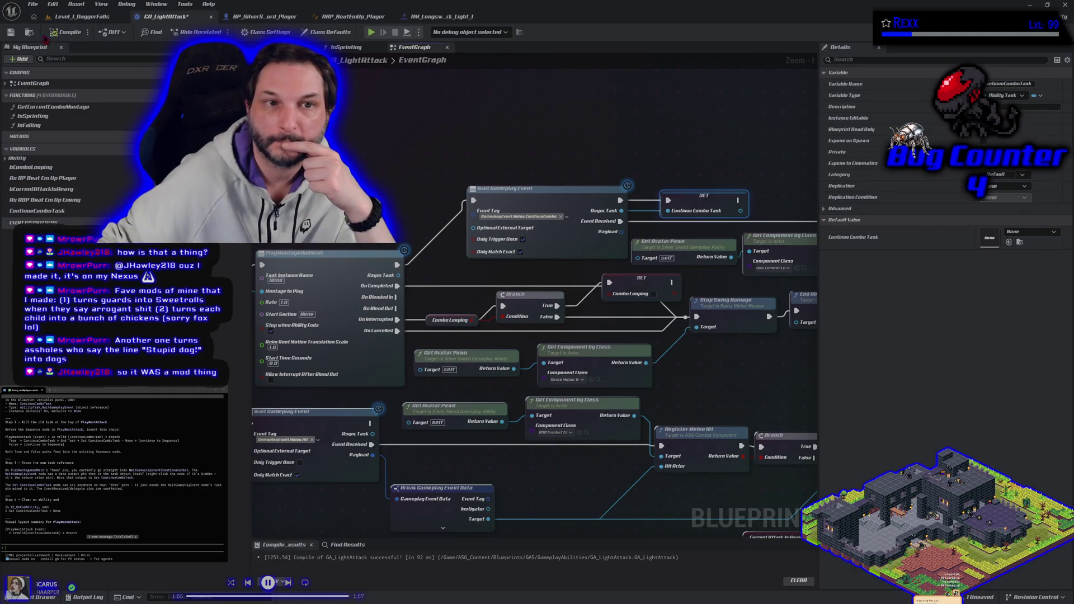
click(11, 32)
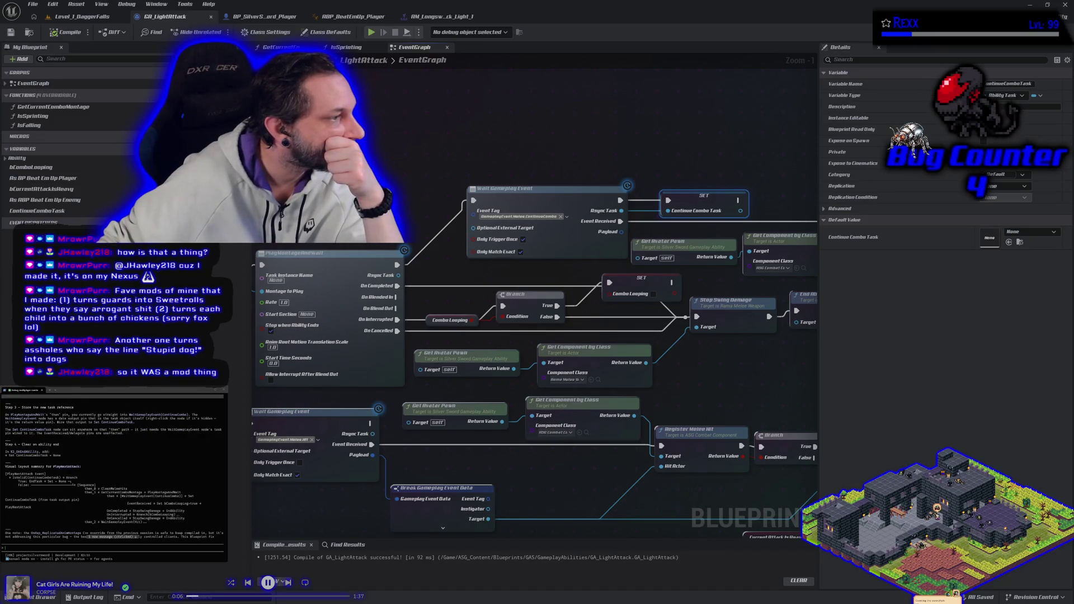
drag(319, 560, 473, 317)
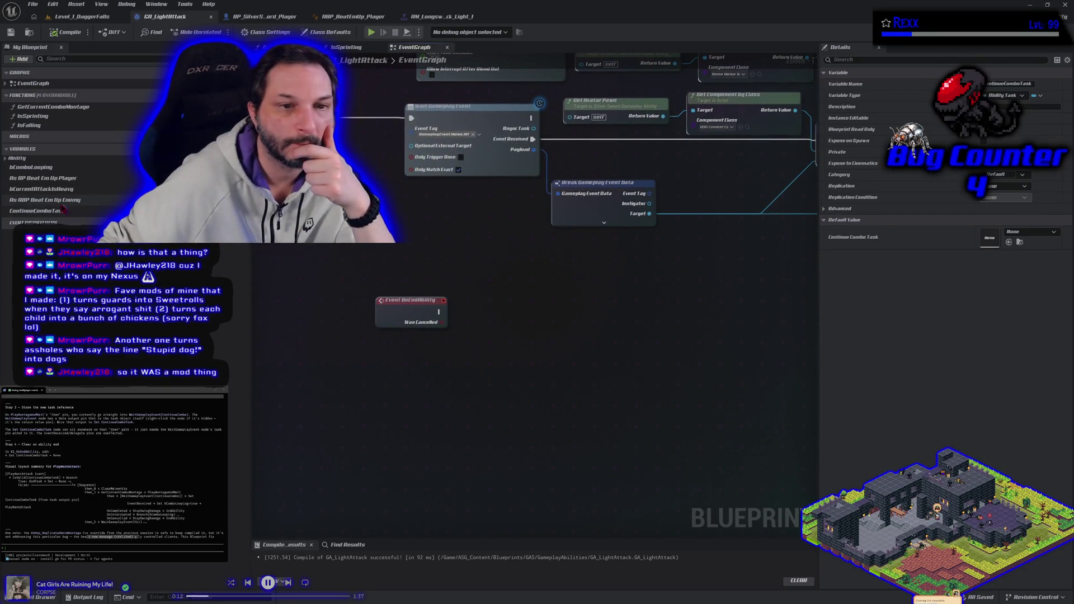
- Add an empty SET Continue Combo Task after Event OnEndAbility, then compile and save
drag(37, 210, 437, 312)
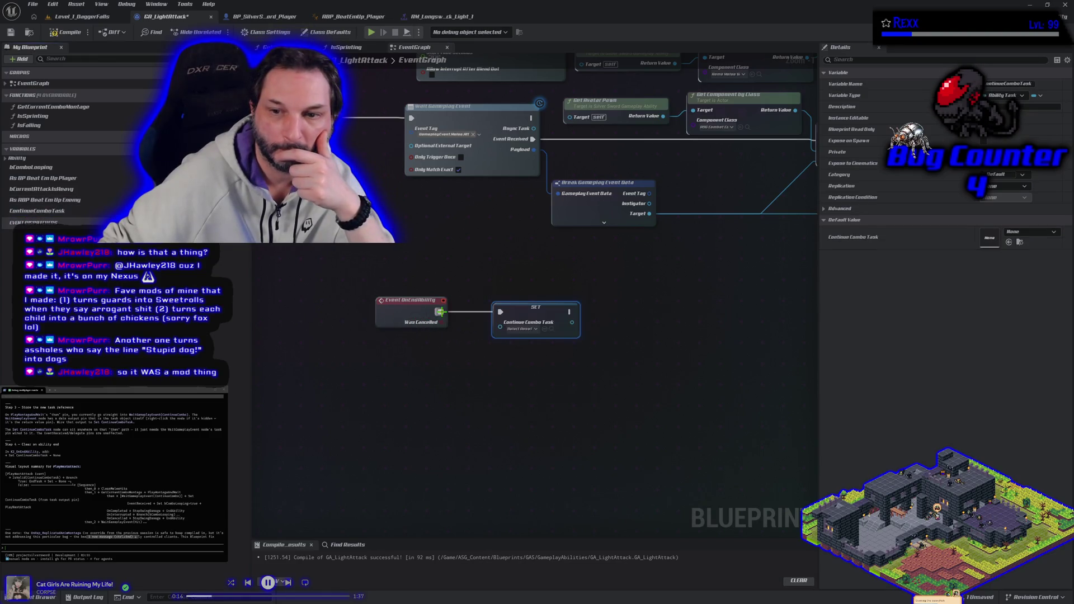
click(71, 32)
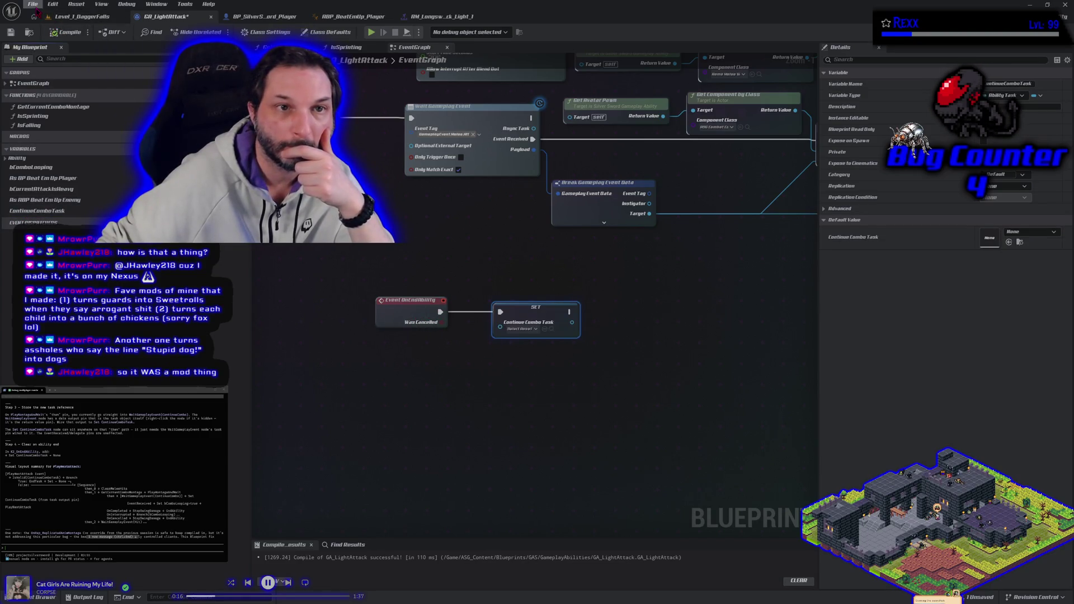
key(ctrl+s)
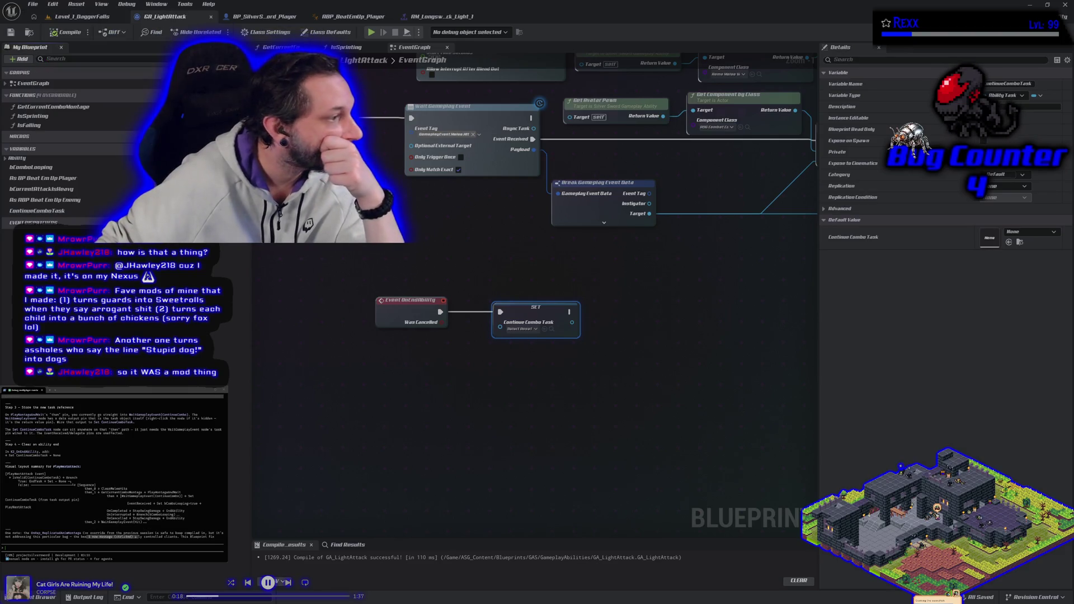